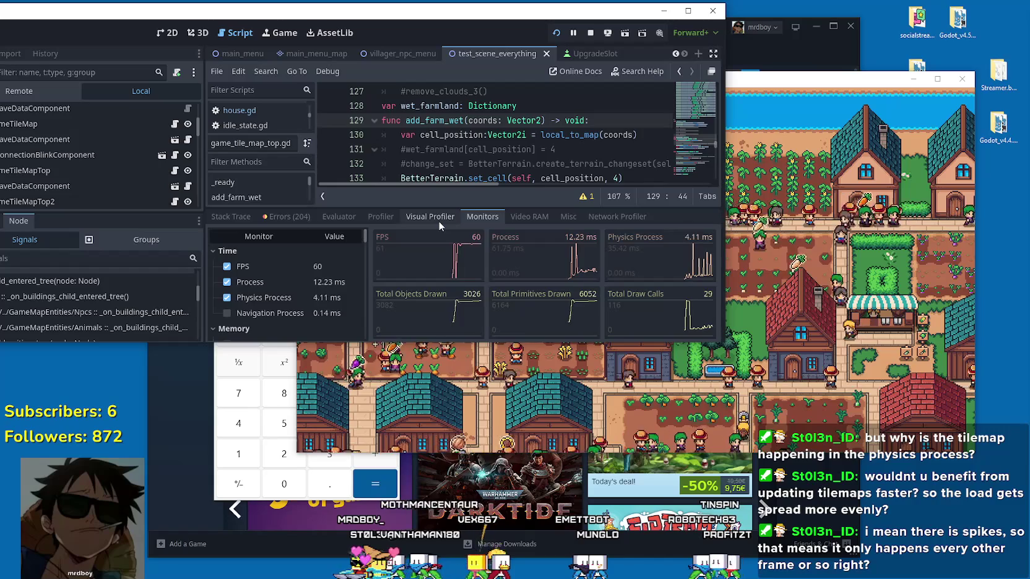
Step: Bring the Mr Farmboy debug window forward, zoom out and back in on the farm, then pause it
left_click(800, 267)
scroll(800, 267, "down", 5)
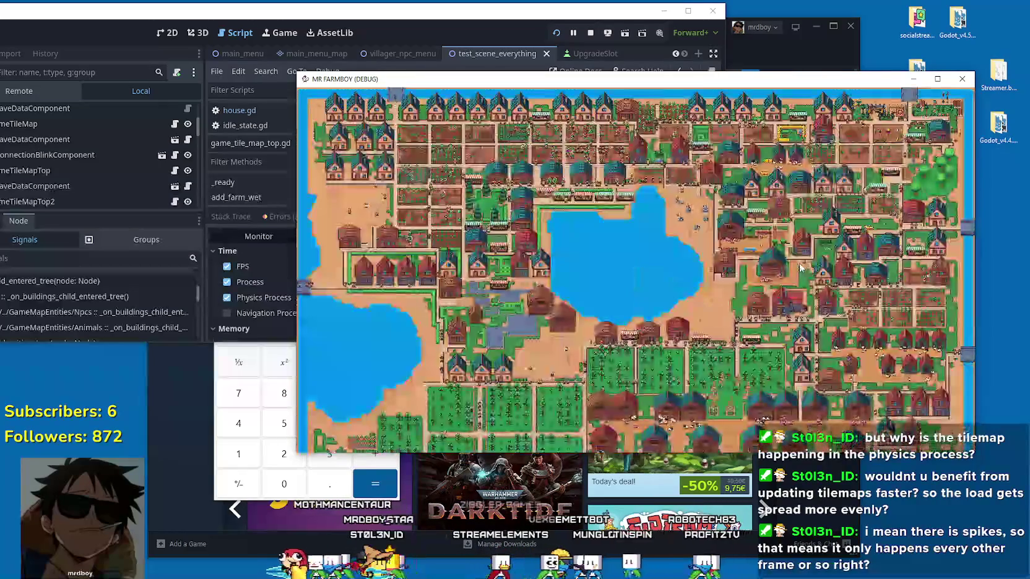
scroll(800, 267, "up", 5)
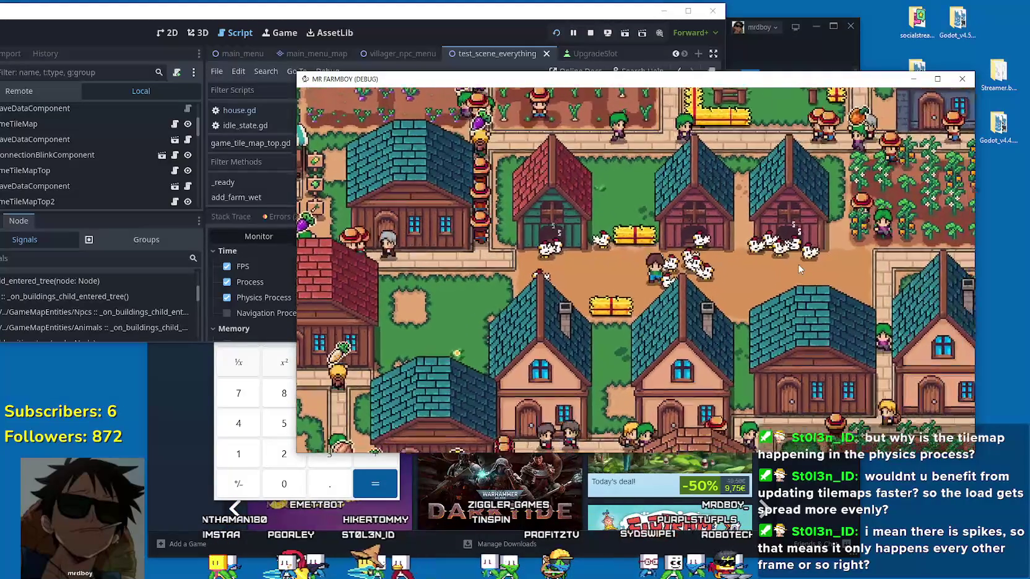
scroll(798, 264, "down", 3)
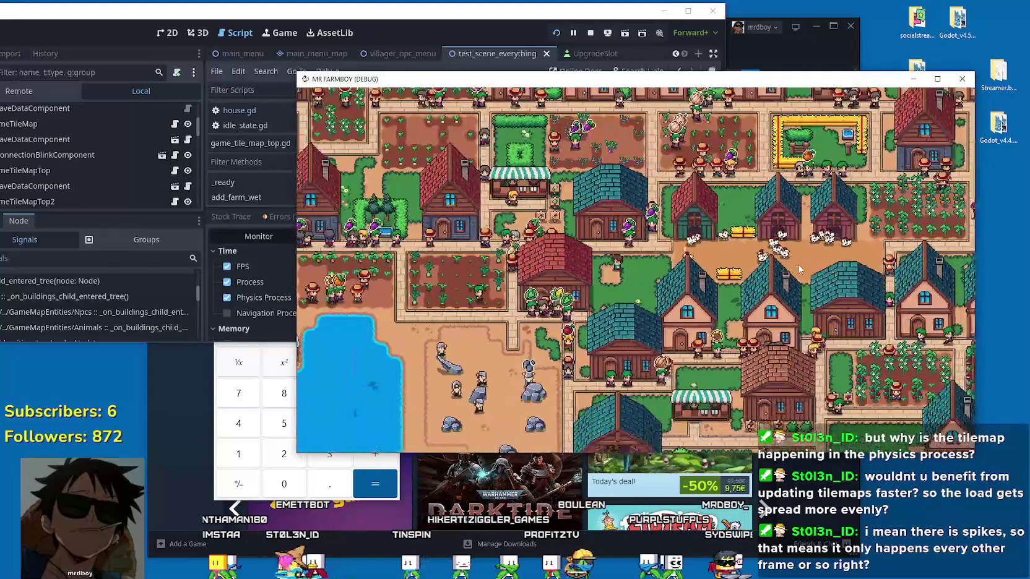
scroll(798, 267, "up", 2)
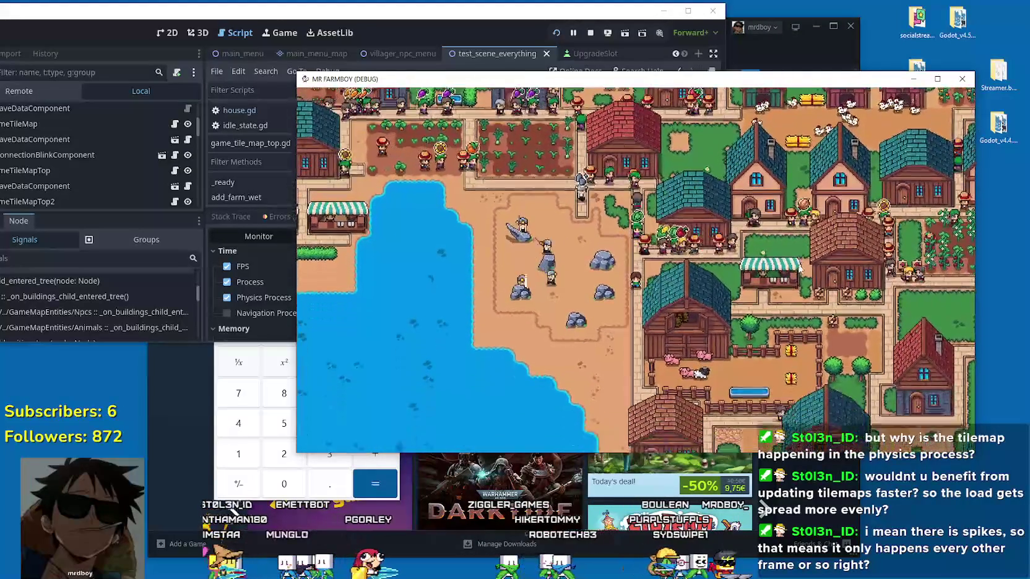
key("Escape")
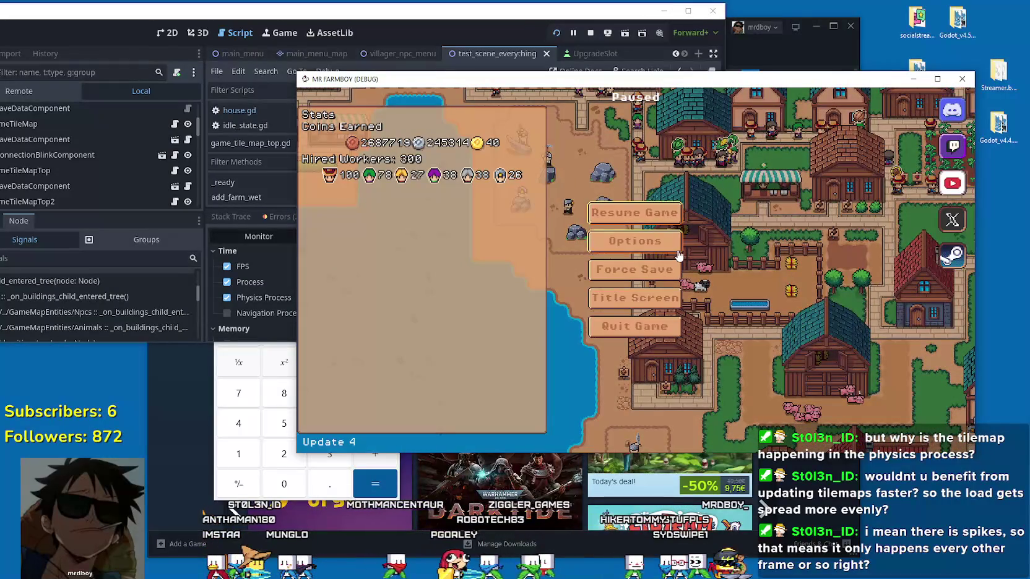
Step: Enable VSync in the game's options and apply the setting
left_click(674, 244)
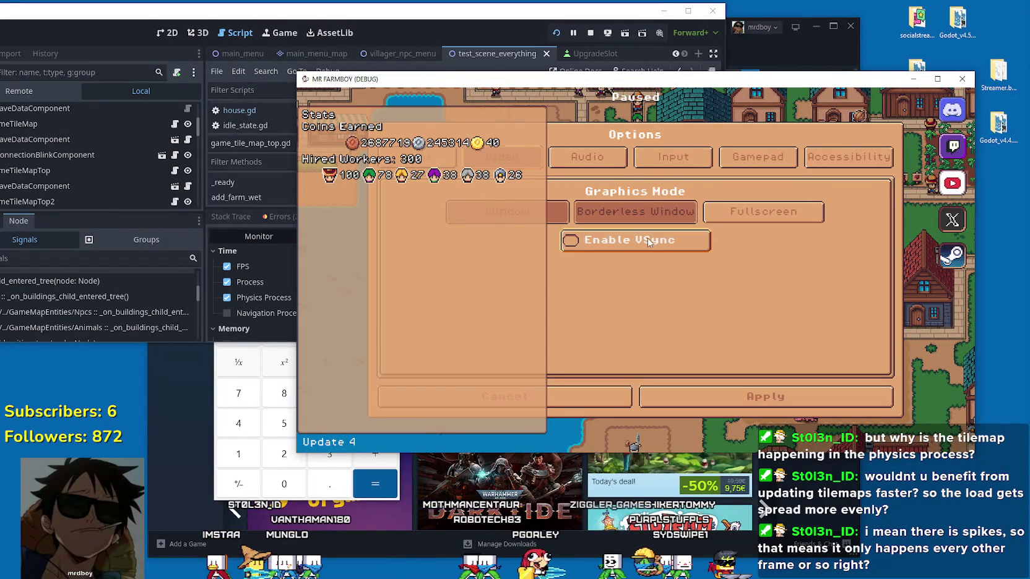
left_click(647, 241)
left_click(749, 395)
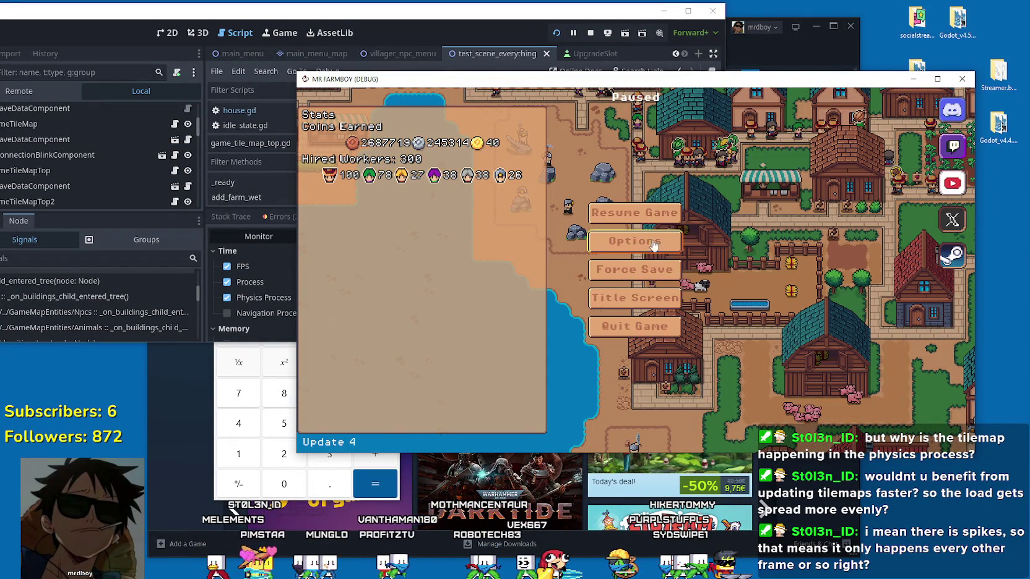
Step: Resume the game, pan the camera up over the farm, and return to the editor's monitors
left_click(634, 214)
key("w")
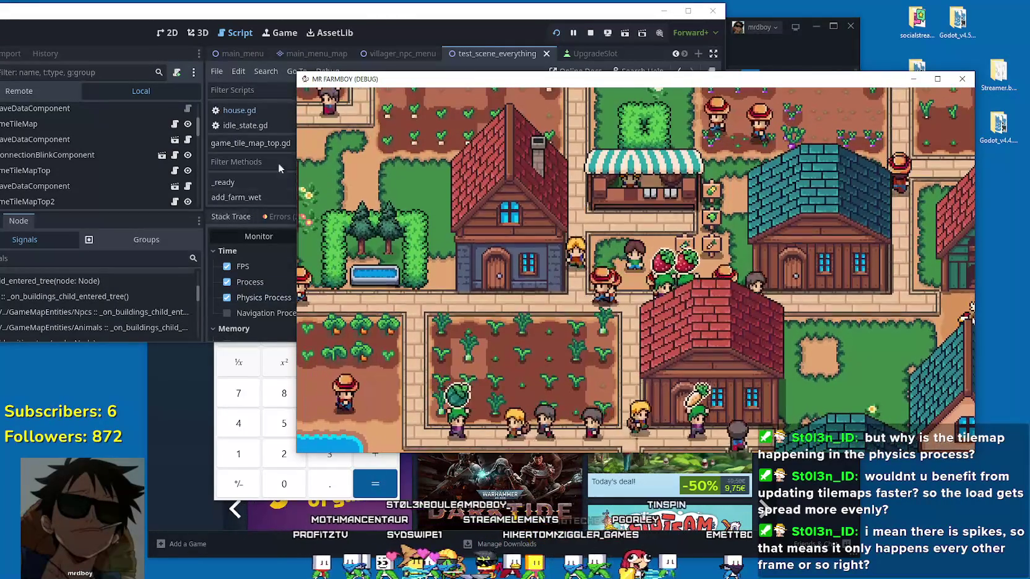
left_click(388, 12)
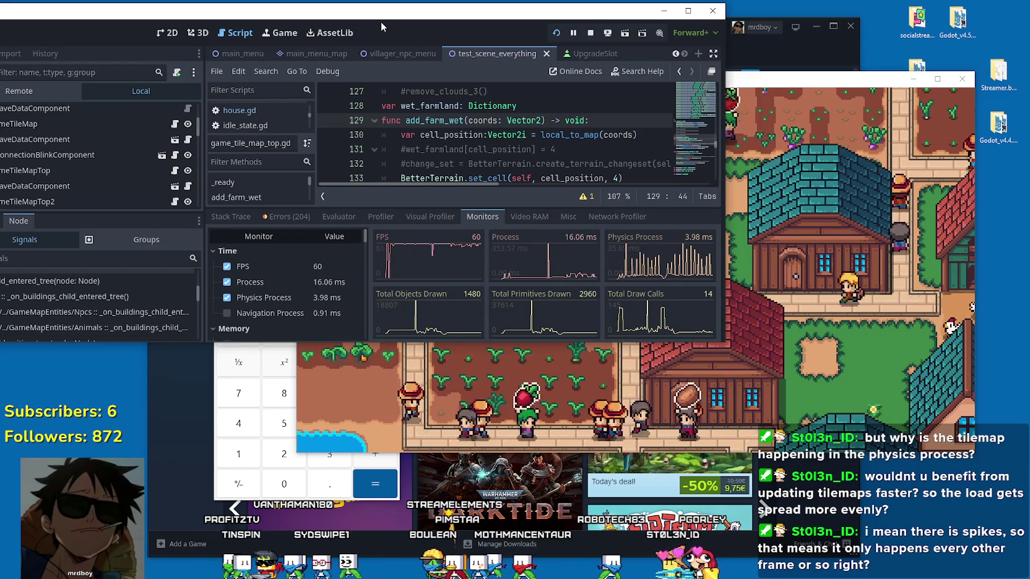
left_click(845, 346)
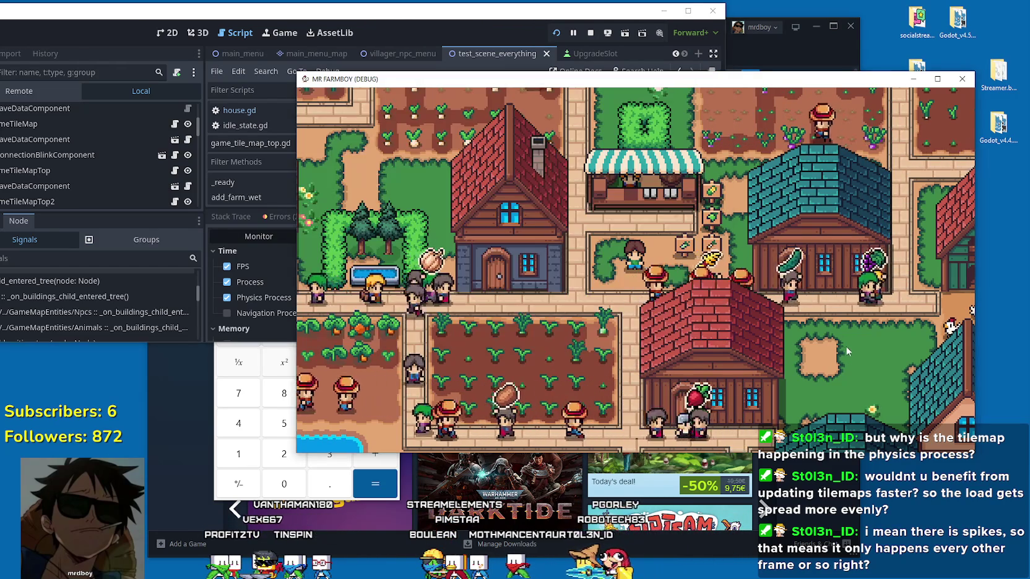
key("Escape")
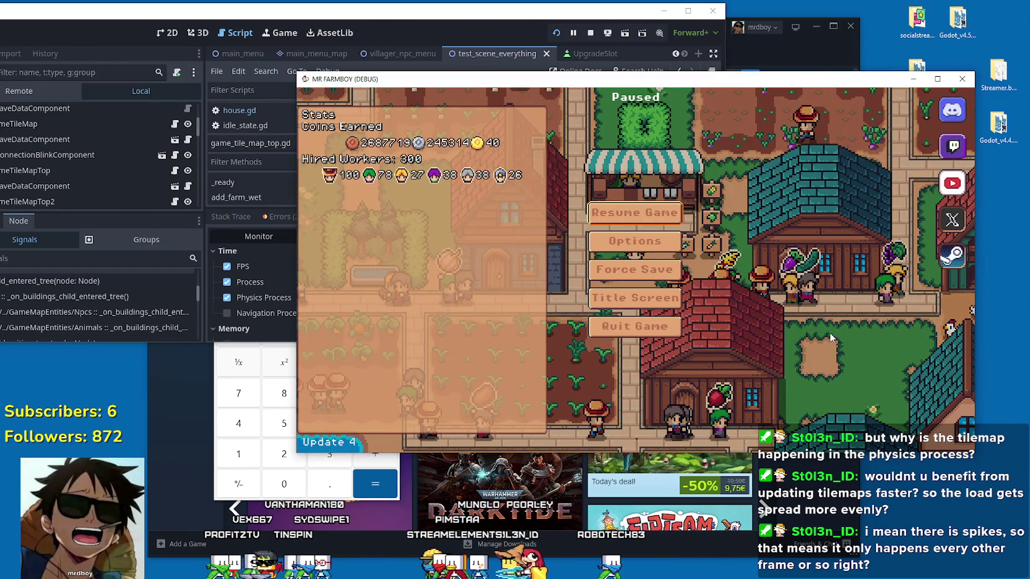
key("Escape")
left_click(482, 24)
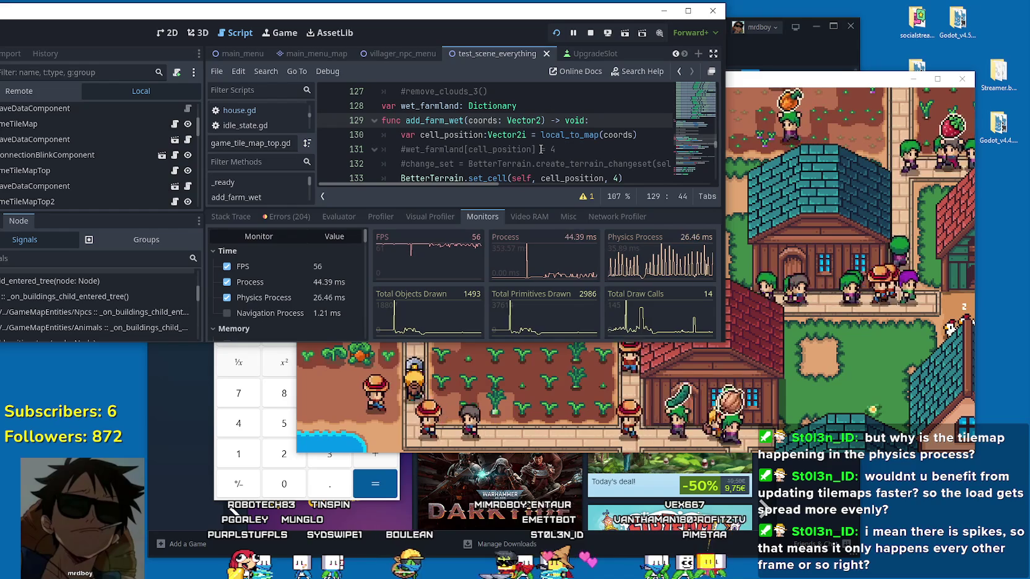
key("super+Up")
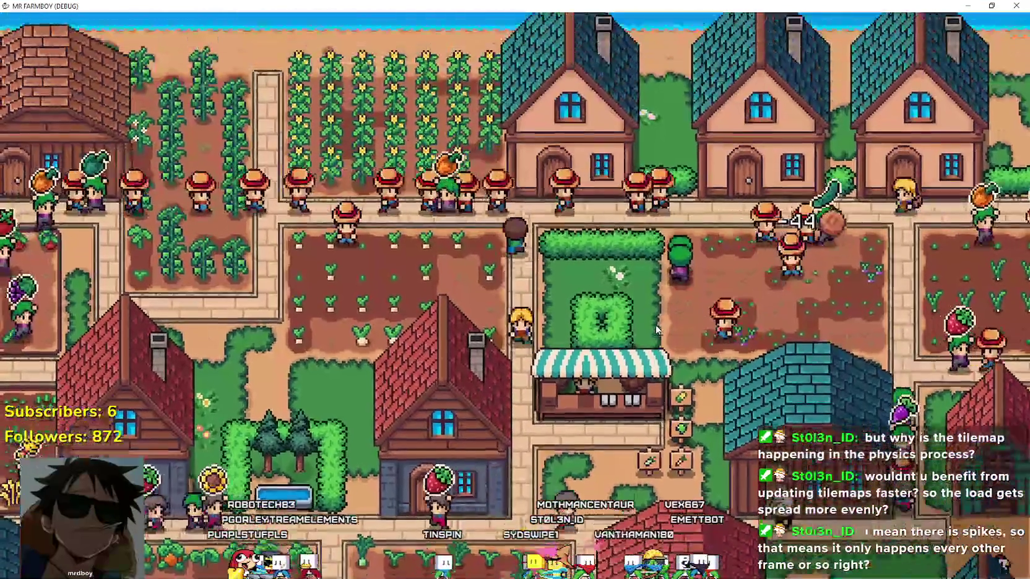
key("super+Down")
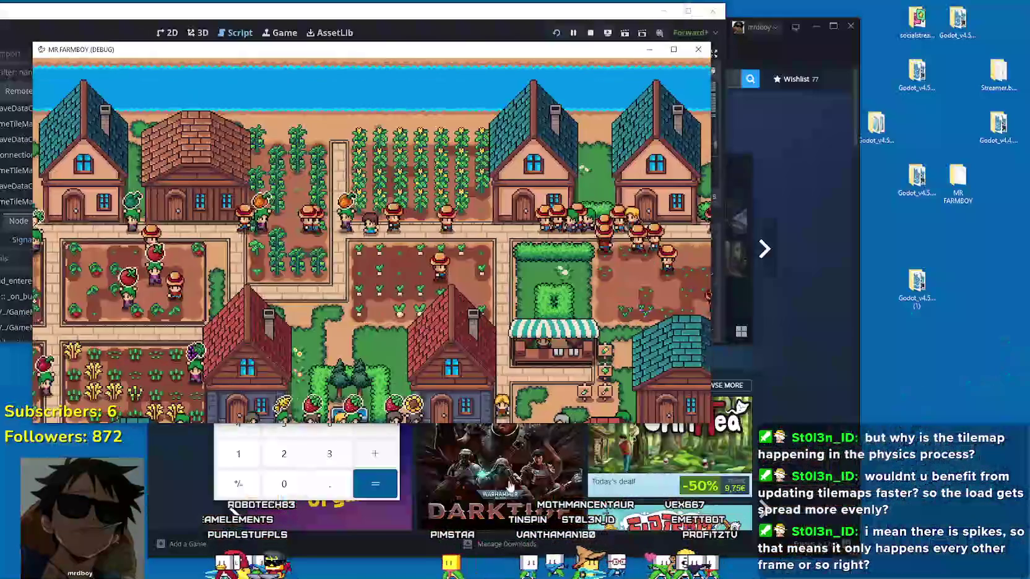
key("alt+Tab")
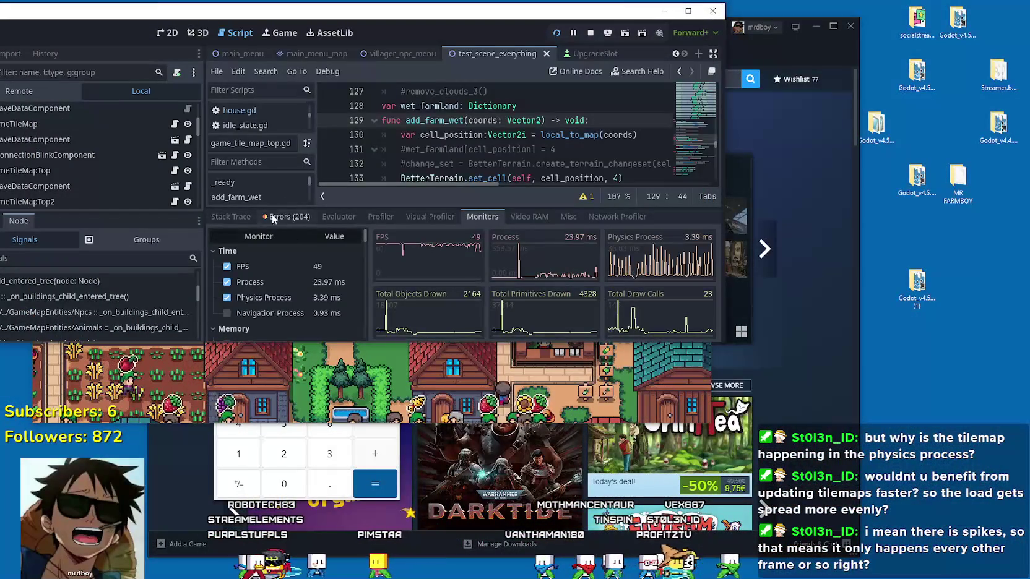
left_click(231, 216)
Step: Glance at debugger errors, maximize the editor, and clear the Output log
left_click(286, 216)
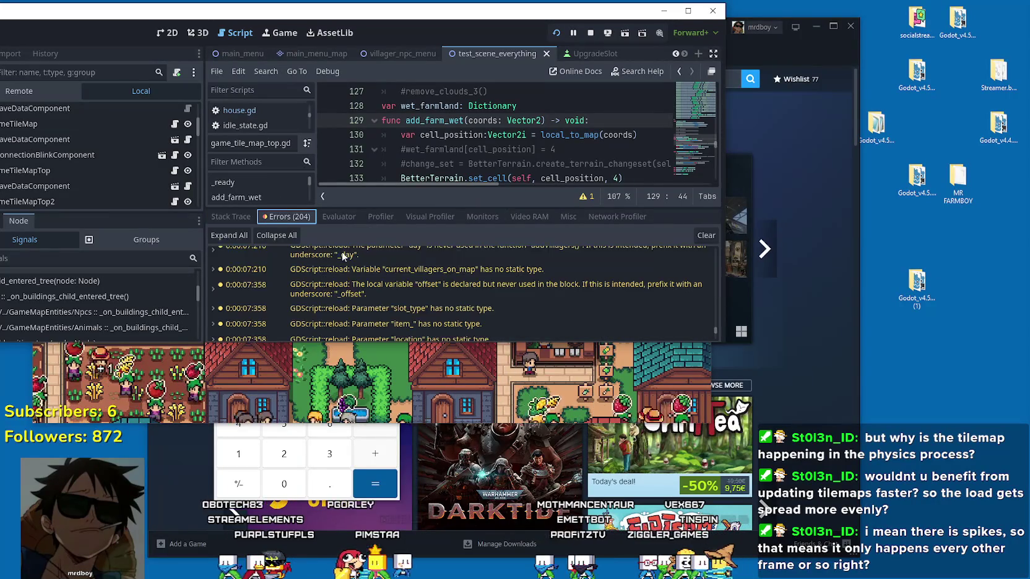
left_click(230, 216)
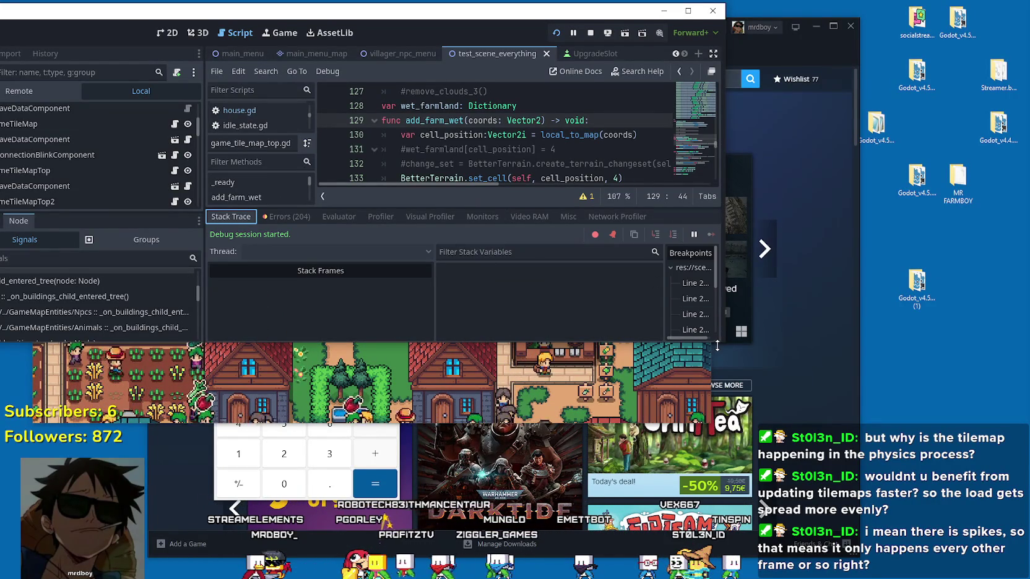
left_click(691, 8)
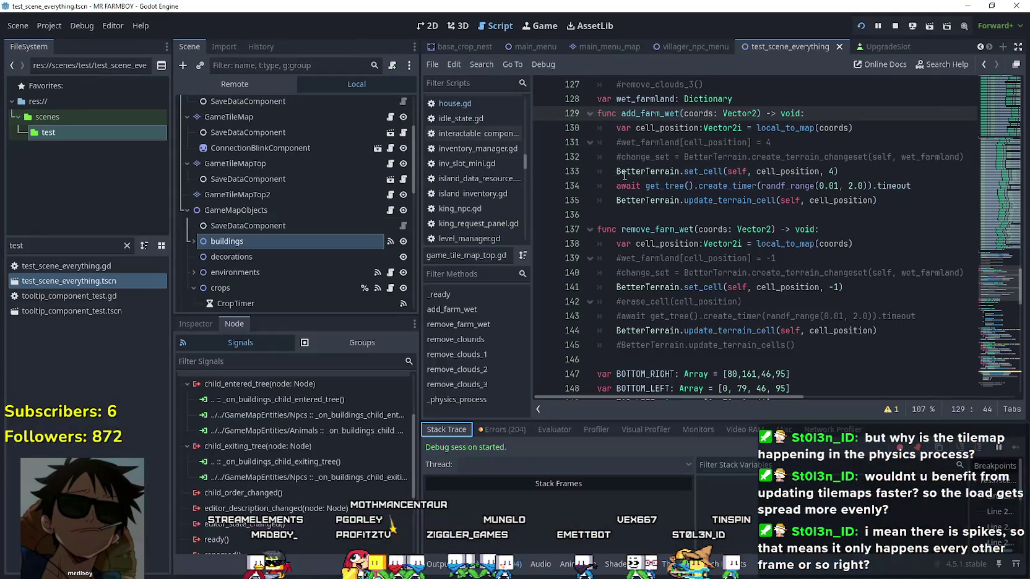
left_click(438, 560)
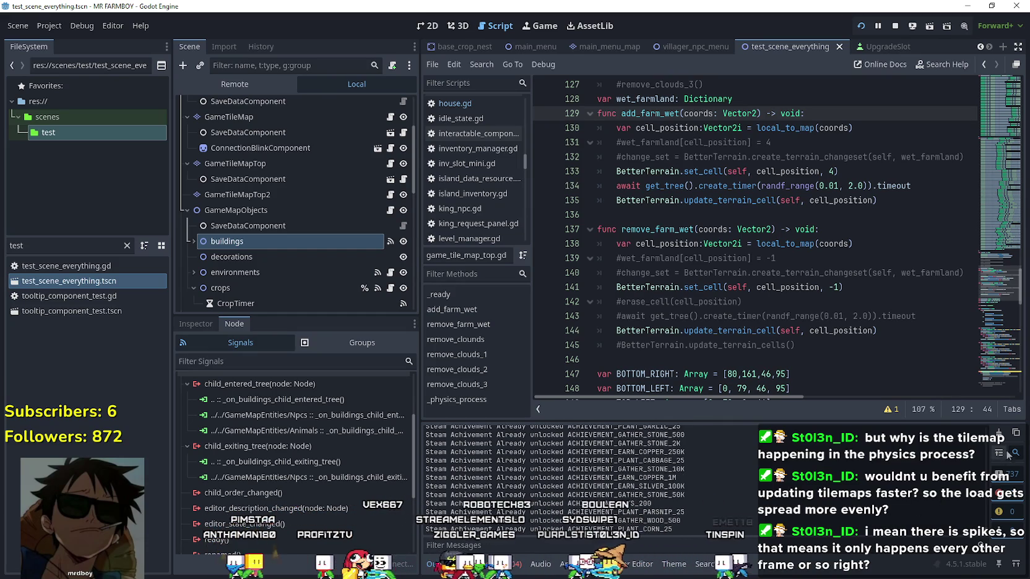
left_click(997, 433)
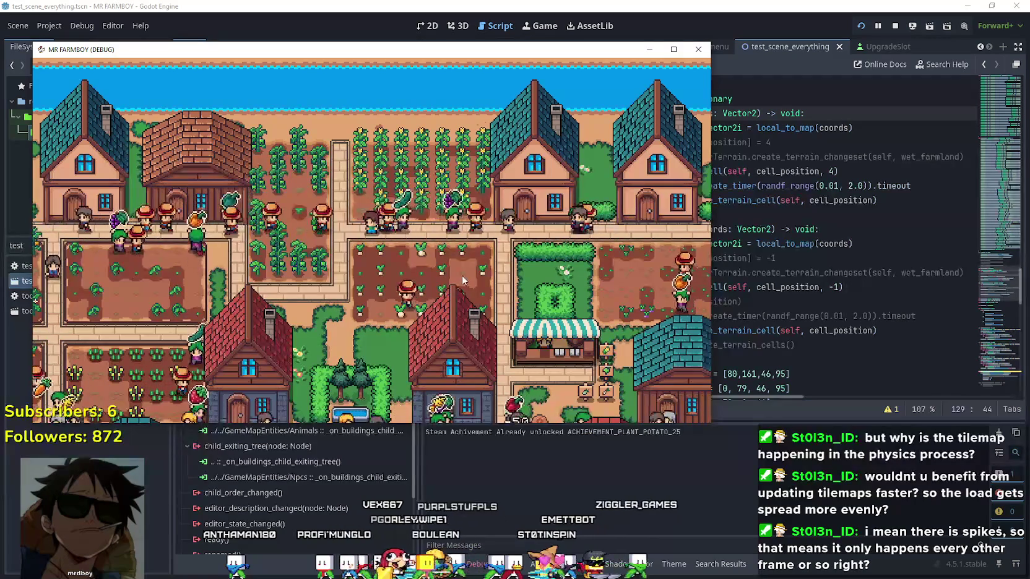
Step: Pan the game camera left and down across the farm, then return to the editor
key("a")
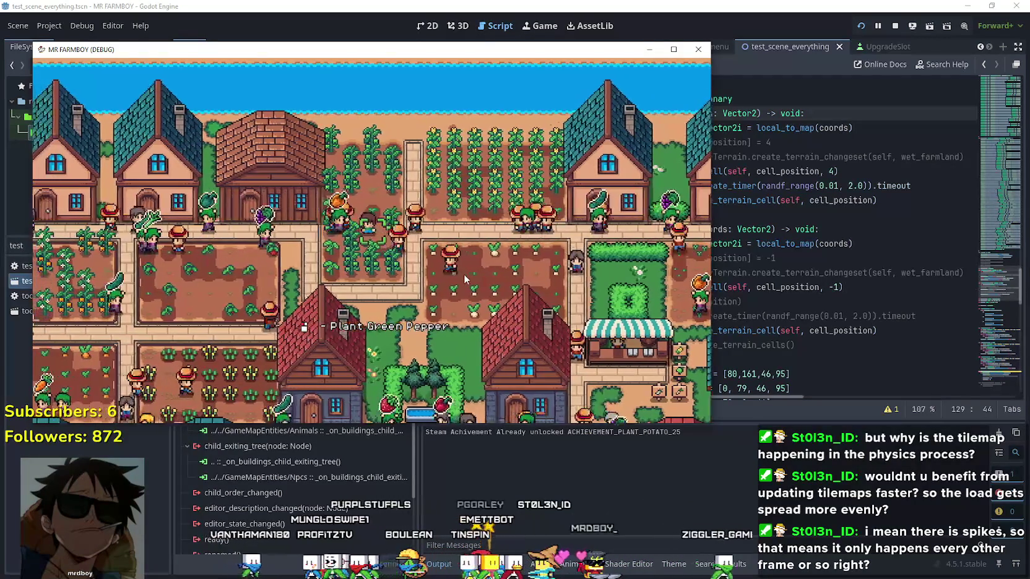
key("s")
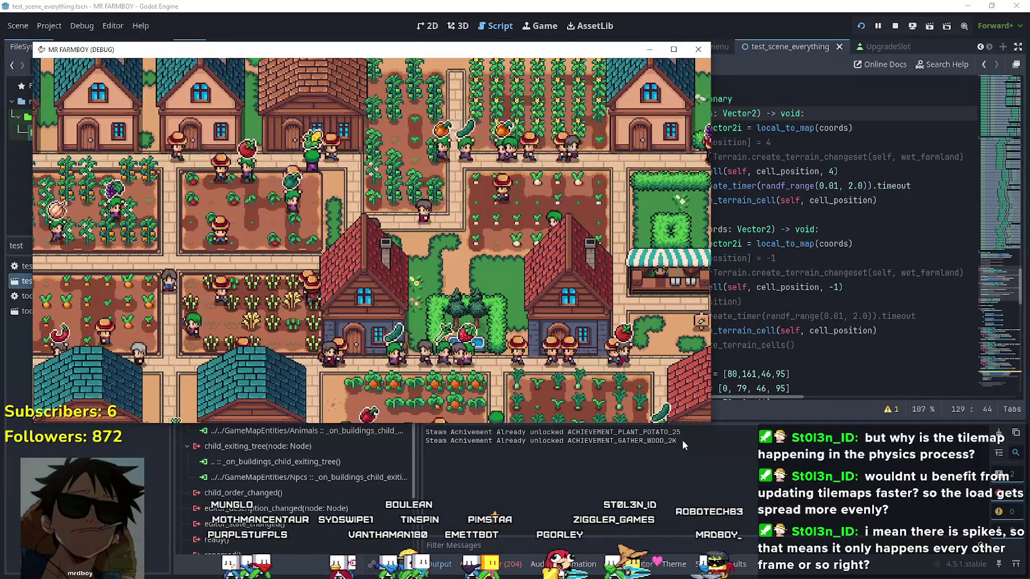
scroll(433, 239, "up", 2)
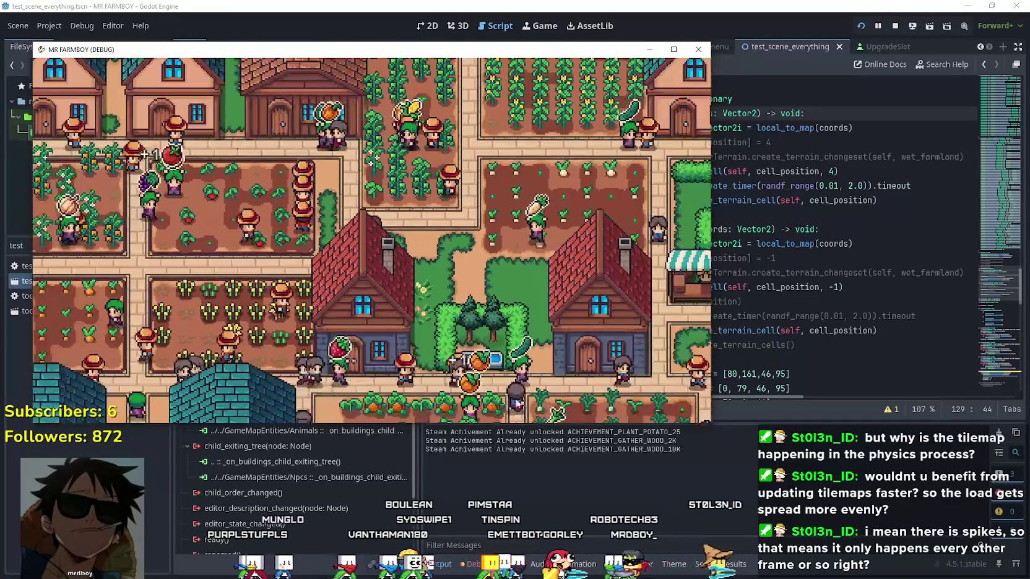
left_click(551, 539)
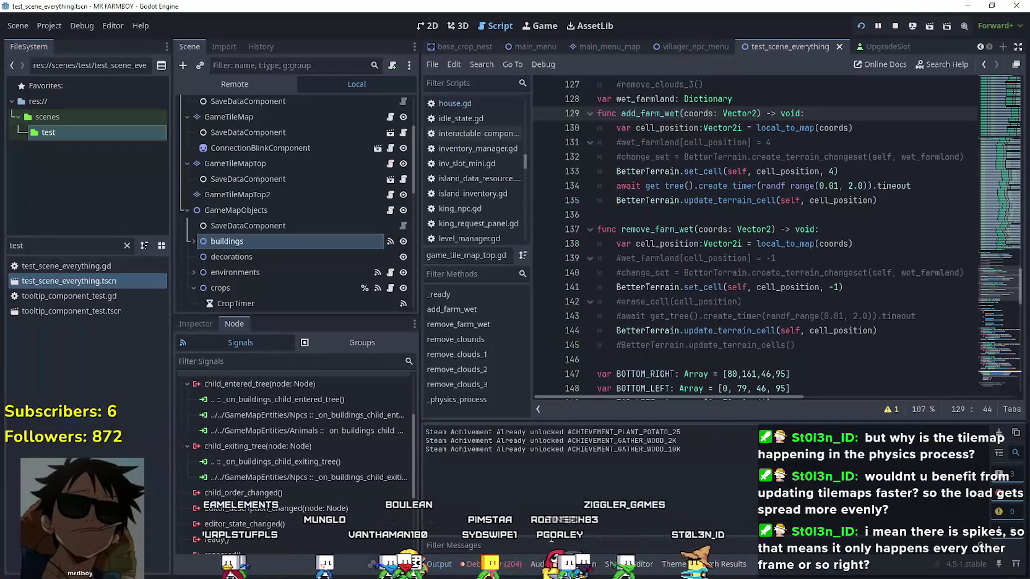
Step: Show the FPS and process-time monitor graphs, then pan the game up and check a House dialog
left_click(522, 566)
left_click(686, 430)
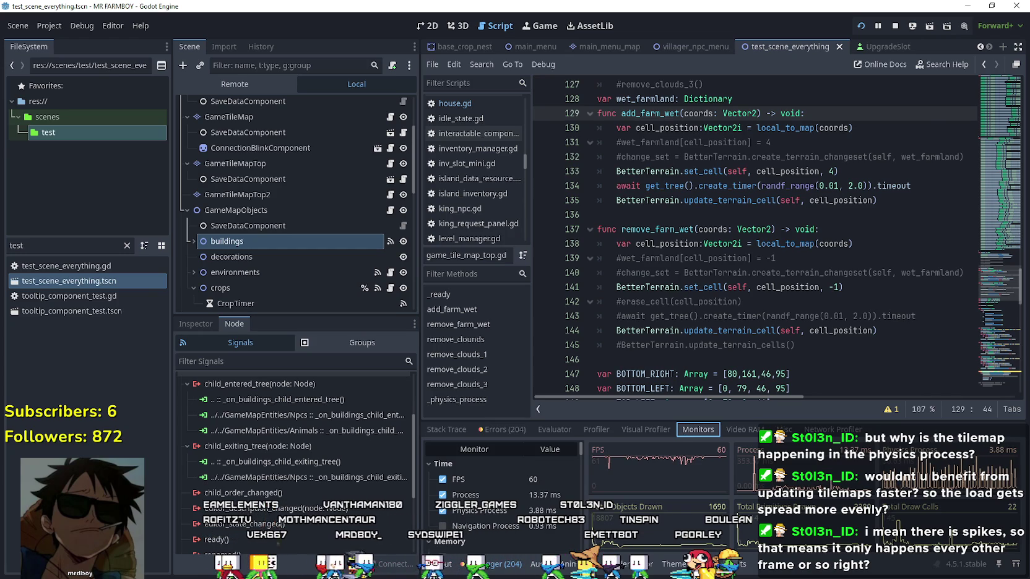
key("alt+Tab")
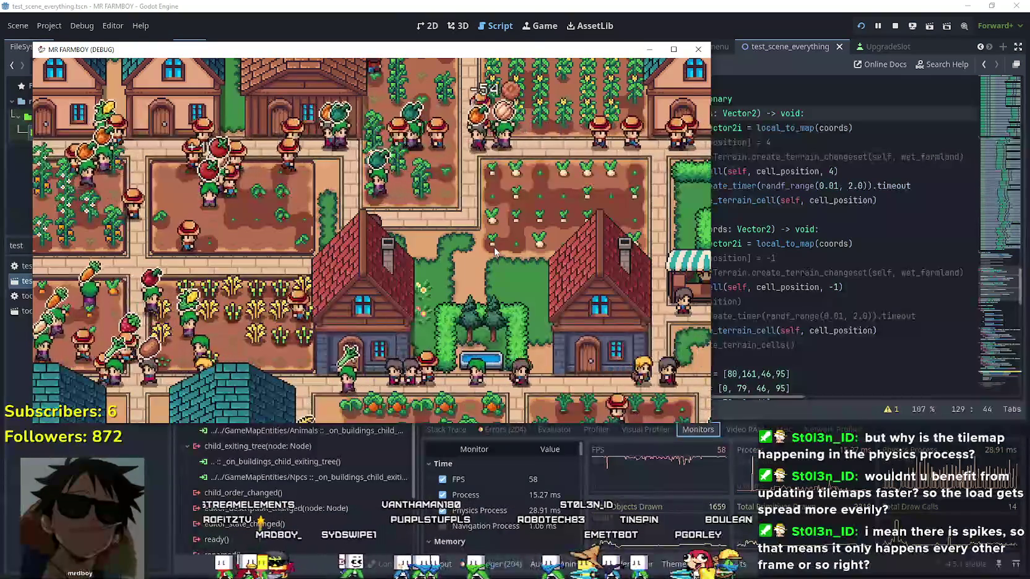
key("a")
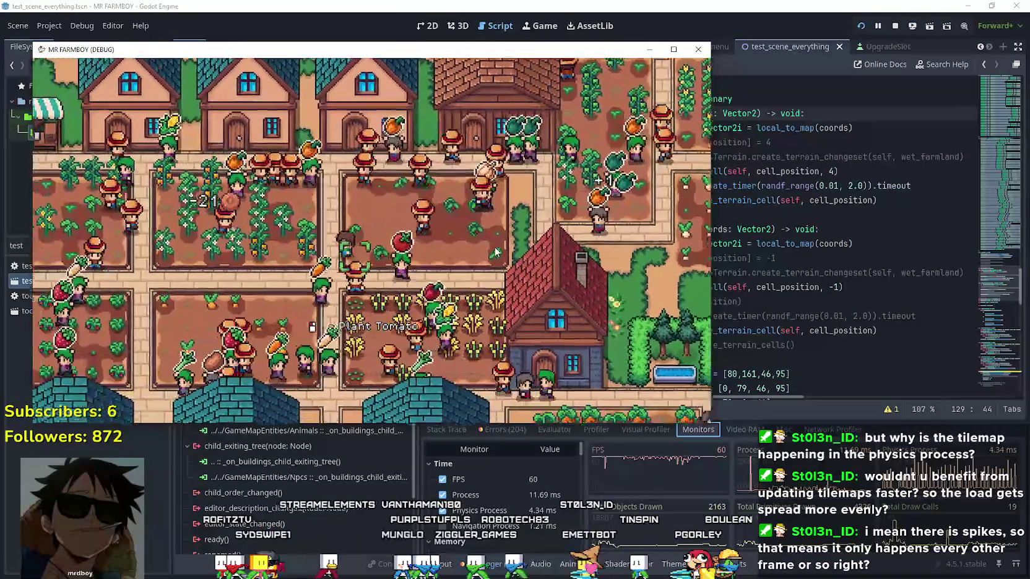
key("a")
key("a")
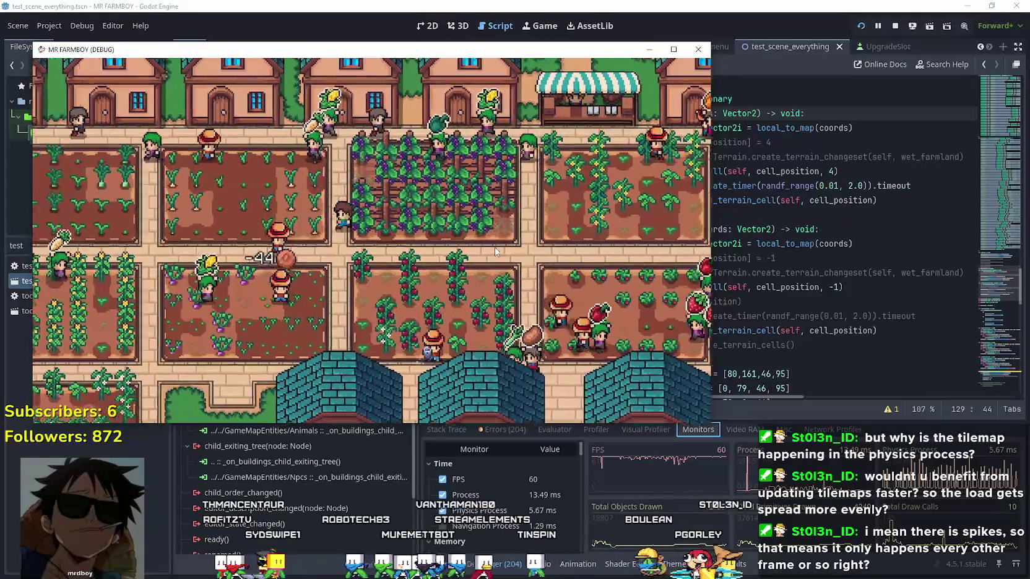
key("w")
left_click(424, 200)
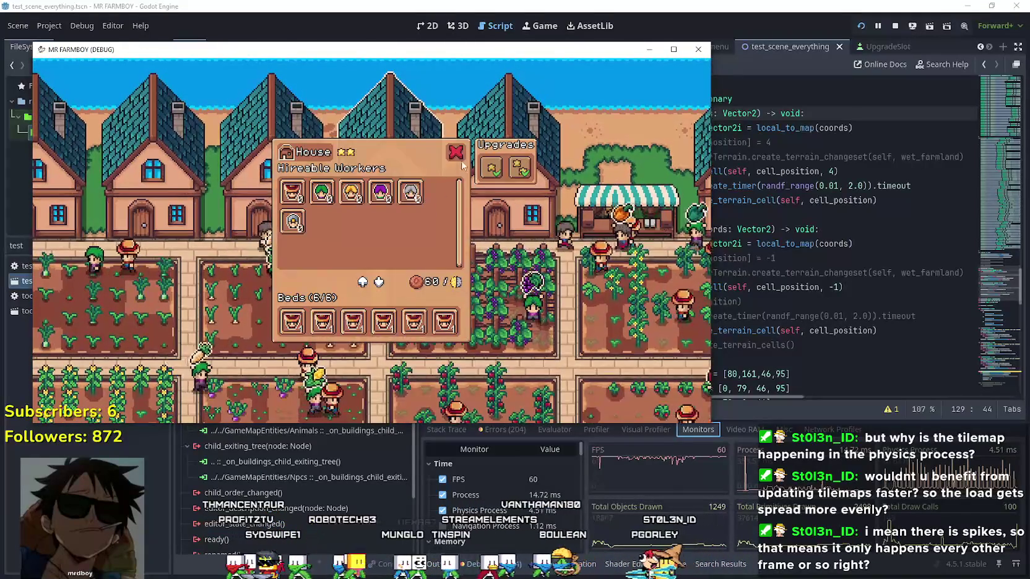
left_click(459, 156)
Step: Pan the game down to the houses and park, opening and dismissing a house's worker dialog
key("s")
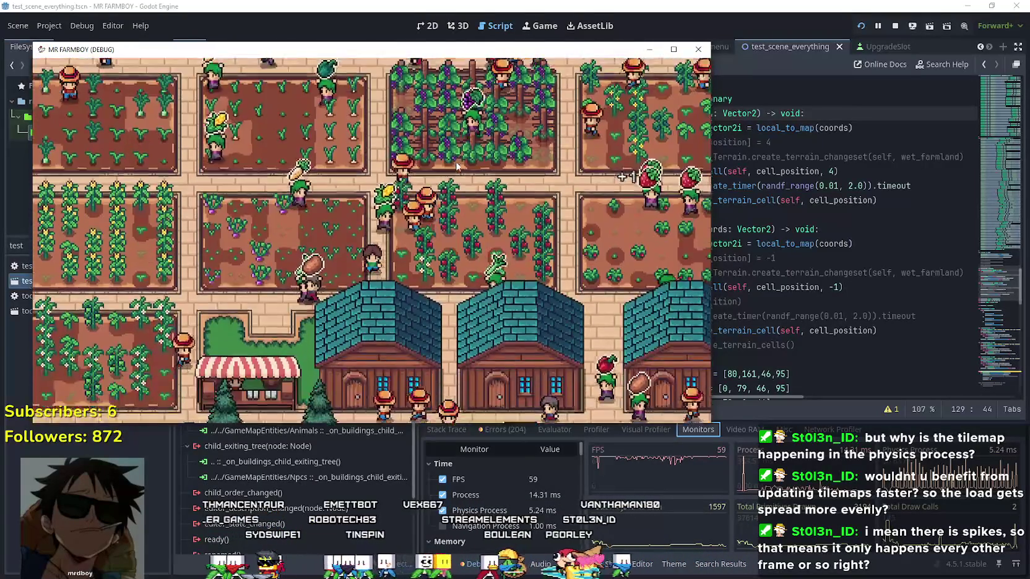
key("s")
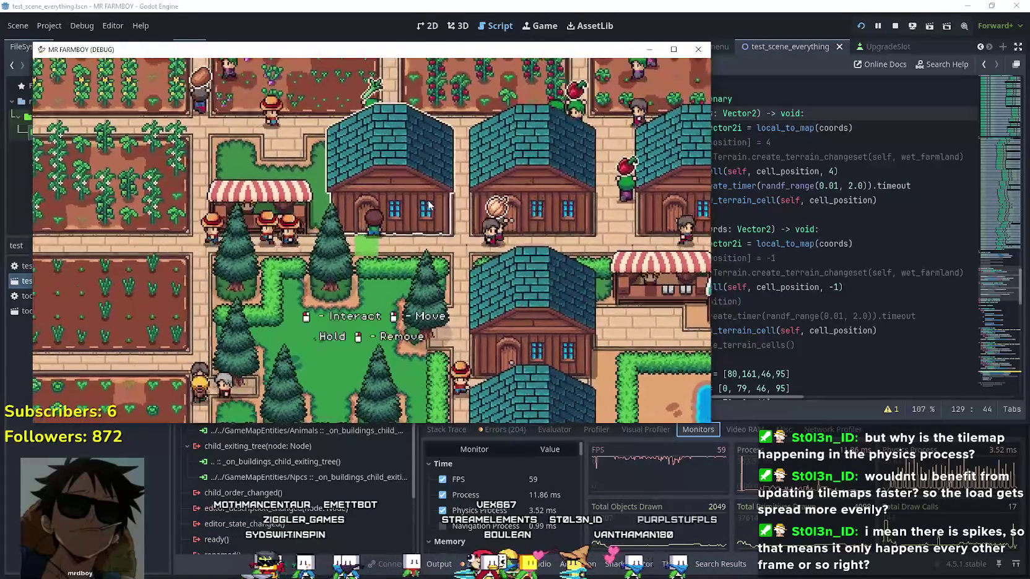
left_click(429, 205)
key("Escape")
Step: Pan right across the farm town, then minimize the game and open the Visual Profiler
key("d")
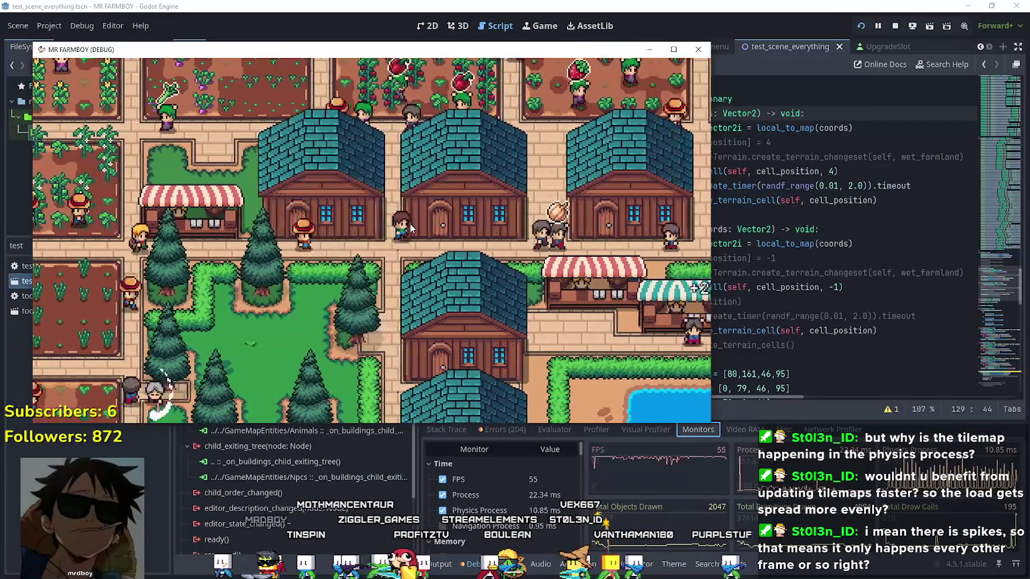
key("d")
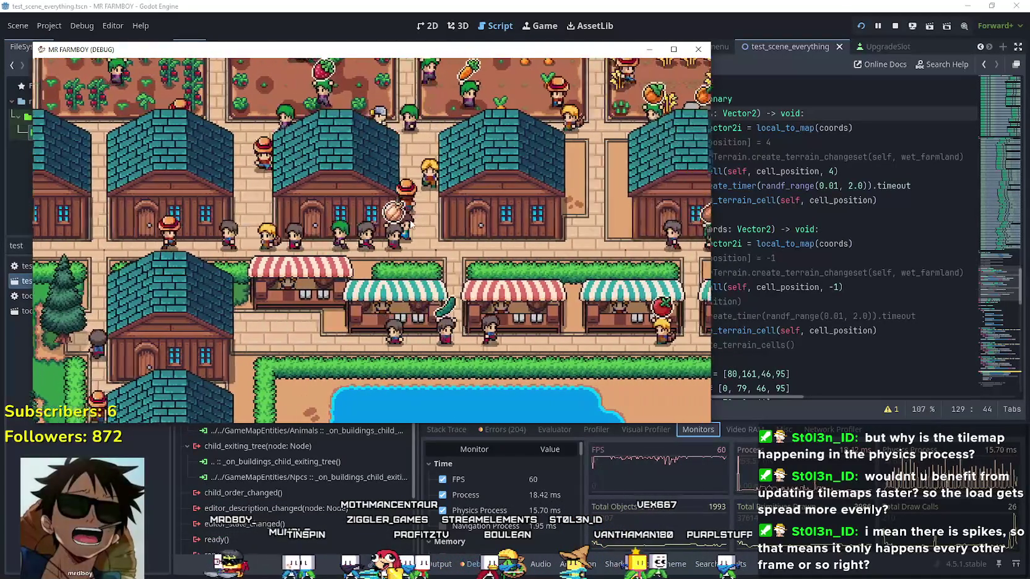
key("d")
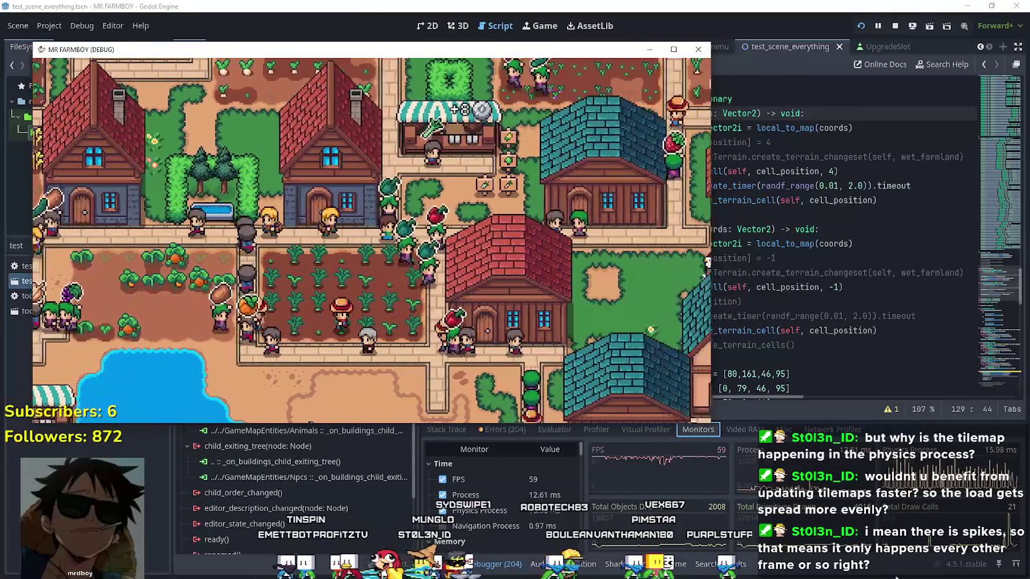
left_click(508, 461)
left_click(645, 428)
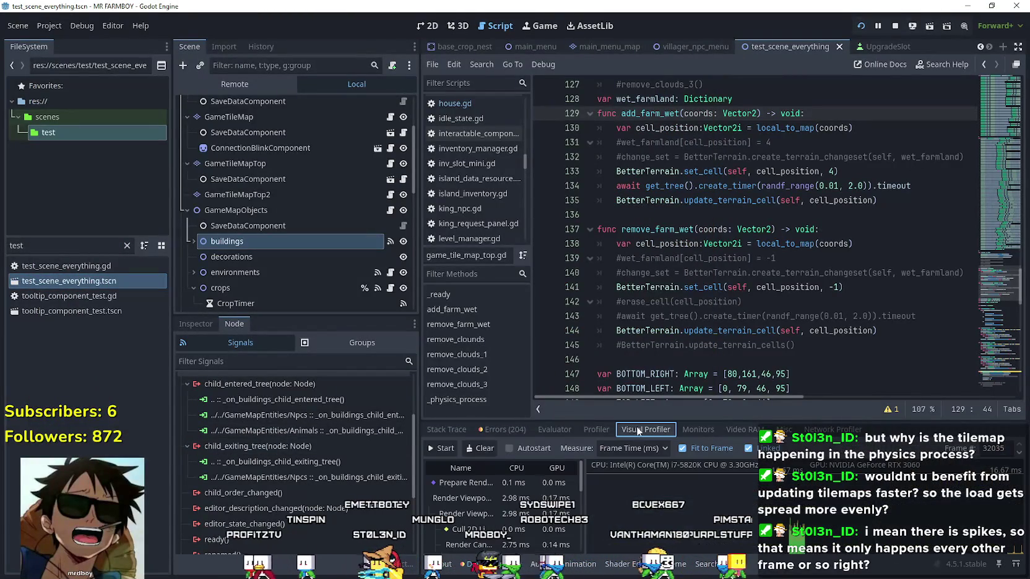
Step: Record visual profiler frames in an enlarged debugger panel, stop, then start the script Profiler recording
left_click(455, 448)
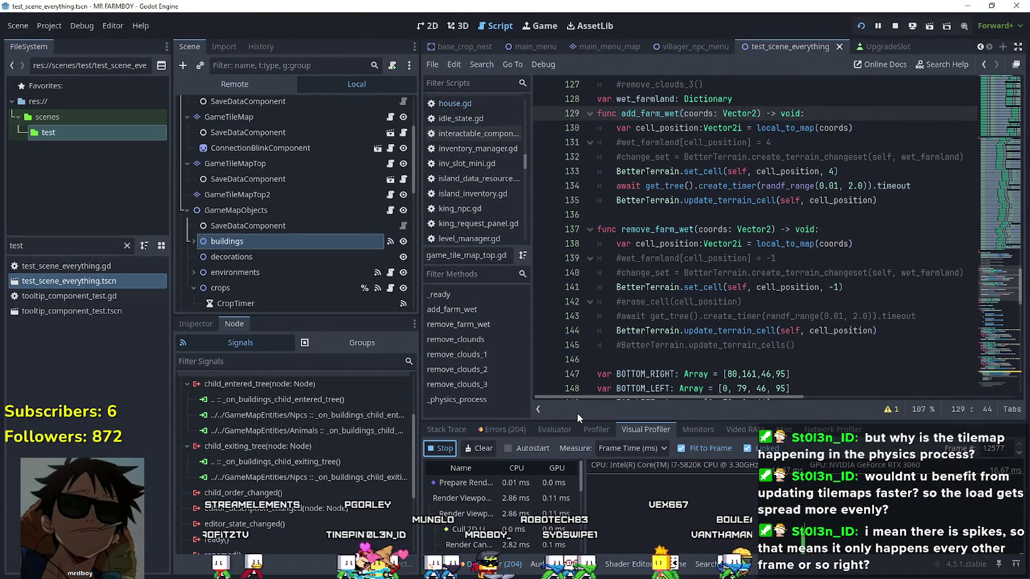
left_click_drag(576, 415, 596, 121)
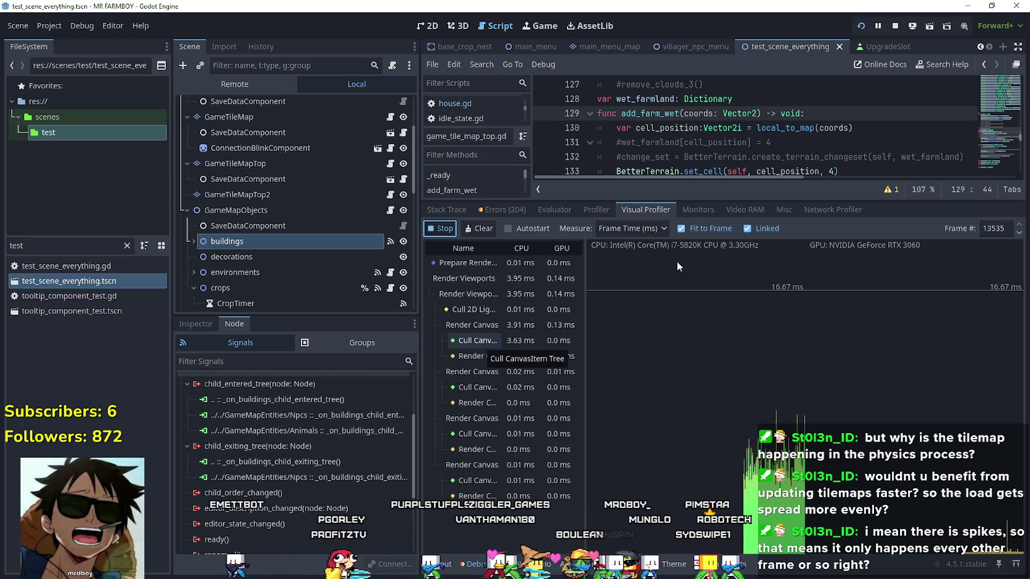
left_click(451, 231)
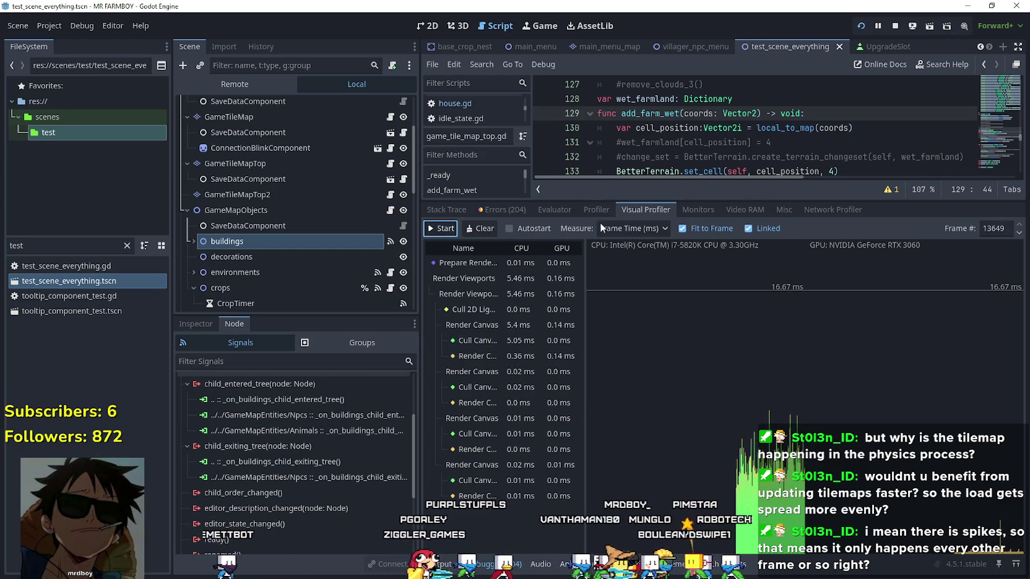
left_click(599, 210)
left_click(449, 228)
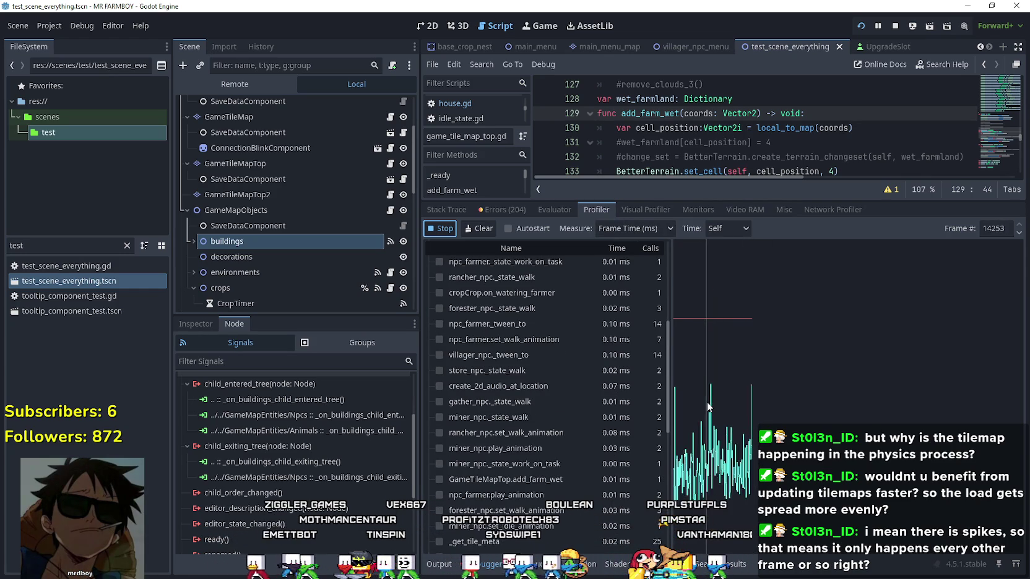
Step: Pause the game with F7, select frame 14020, and switch Time to Inclusive (_physics_process 20.37 ms)
key("F7")
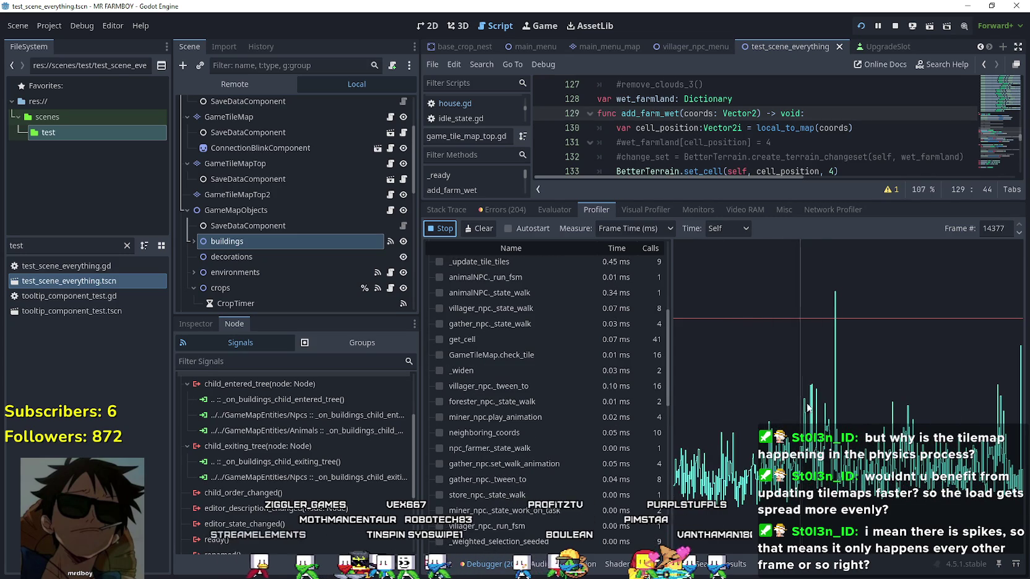
left_click(836, 389)
left_click(834, 390)
scroll(601, 368, "up", 10)
scroll(614, 370, "down", 8)
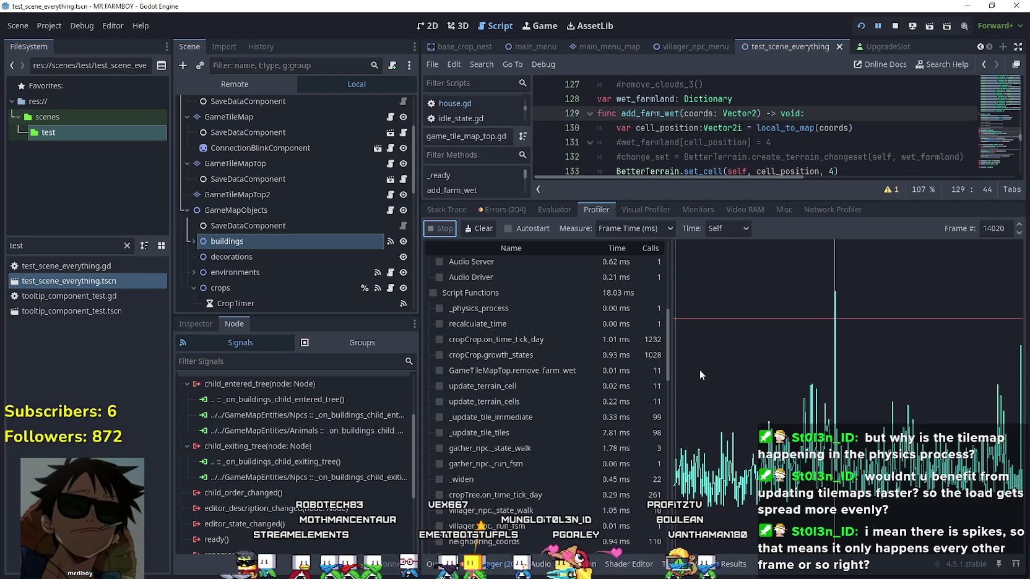
left_click(727, 228)
left_click(727, 250)
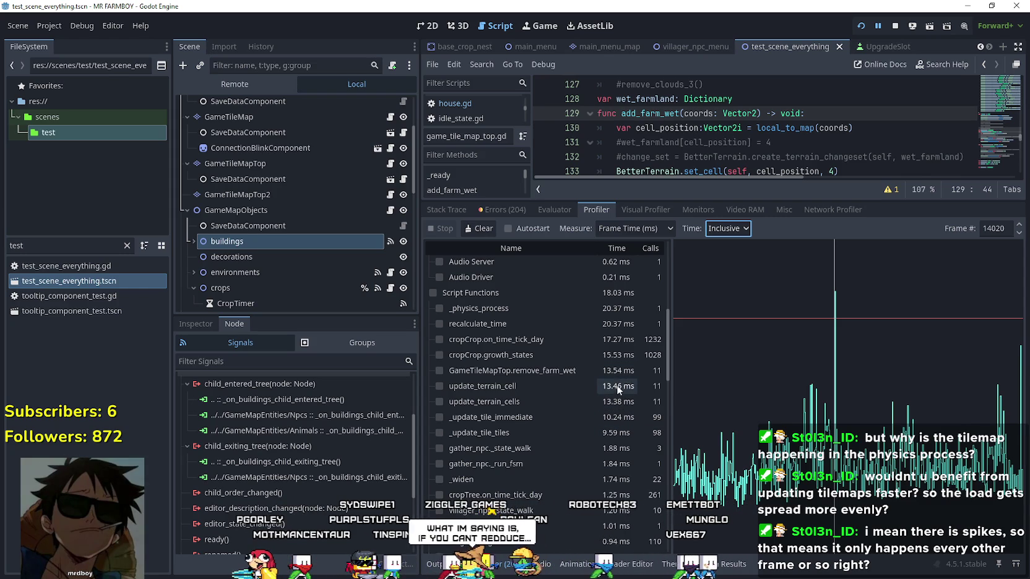
left_click(1018, 226)
Step: Step to frame 14023, then drag onto spike frame 14278 showing remove_farm_wet at 11.49 ms
scroll(542, 436, "up", 2)
left_click(1018, 225)
left_click(1018, 225)
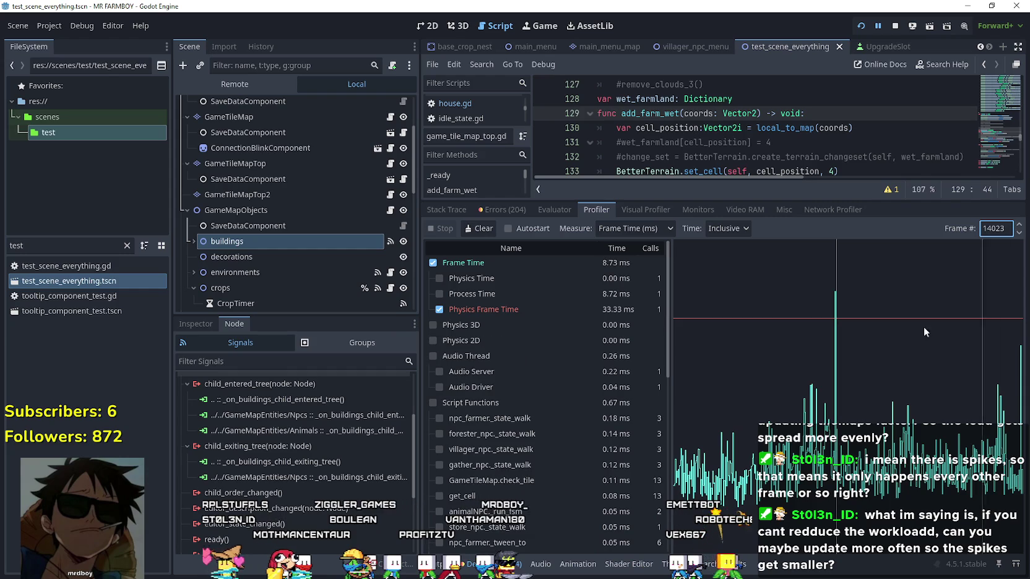
left_click(836, 407)
left_click_drag(836, 402, 845, 401)
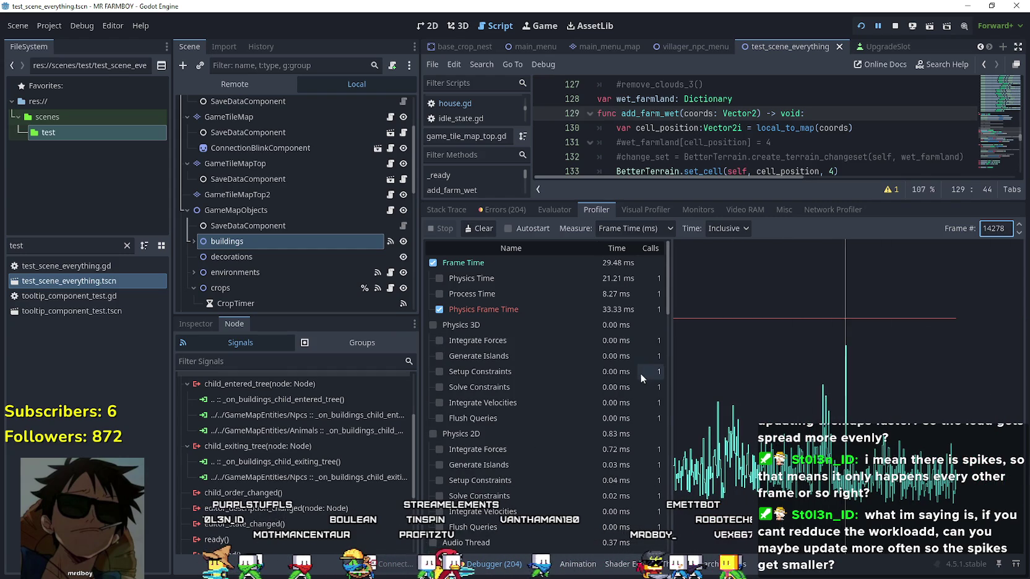
scroll(640, 373, "down", 5)
scroll(605, 478, "down", 2)
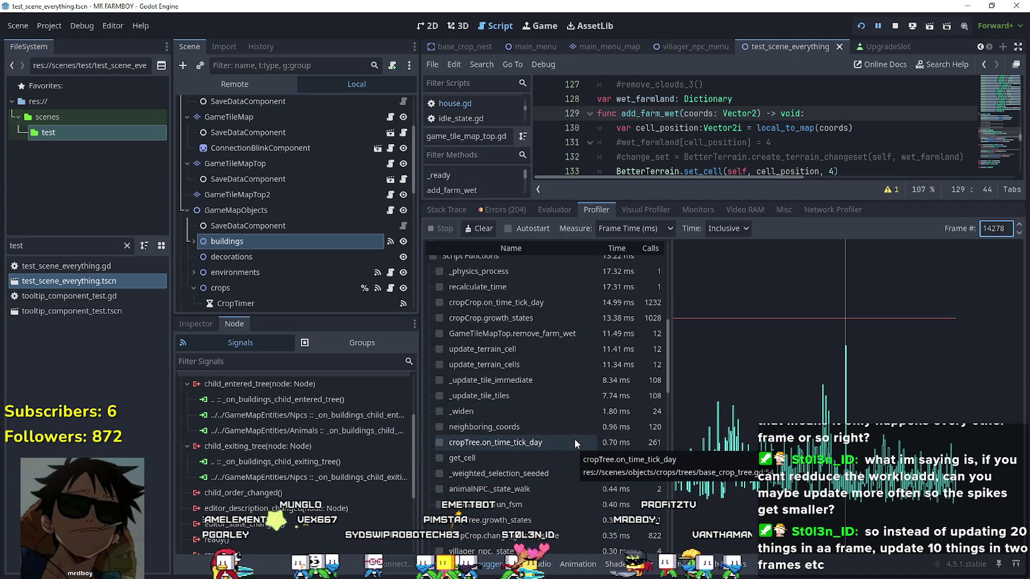
scroll(568, 337, "down", 1)
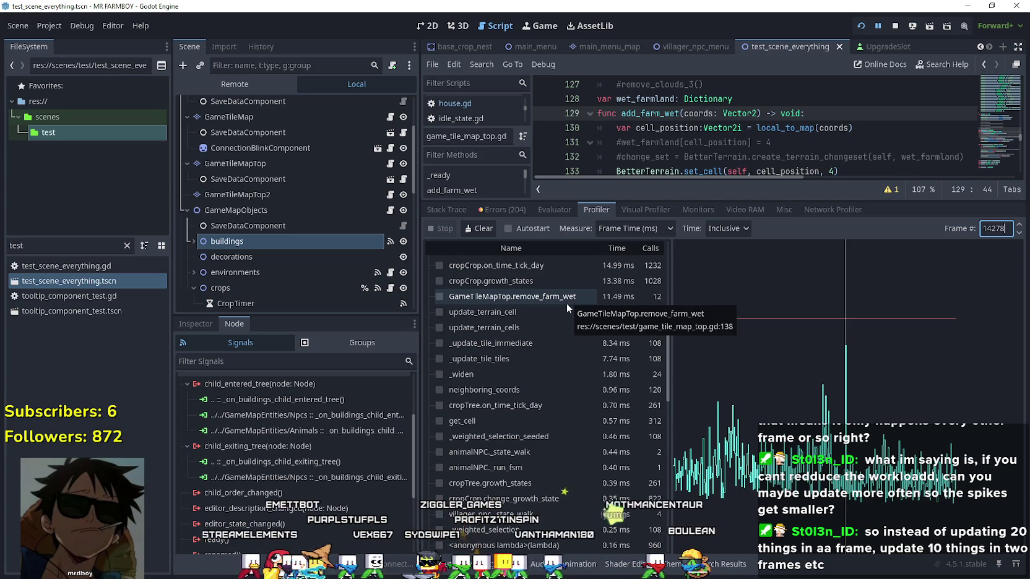
scroll(566, 303, "up", 2)
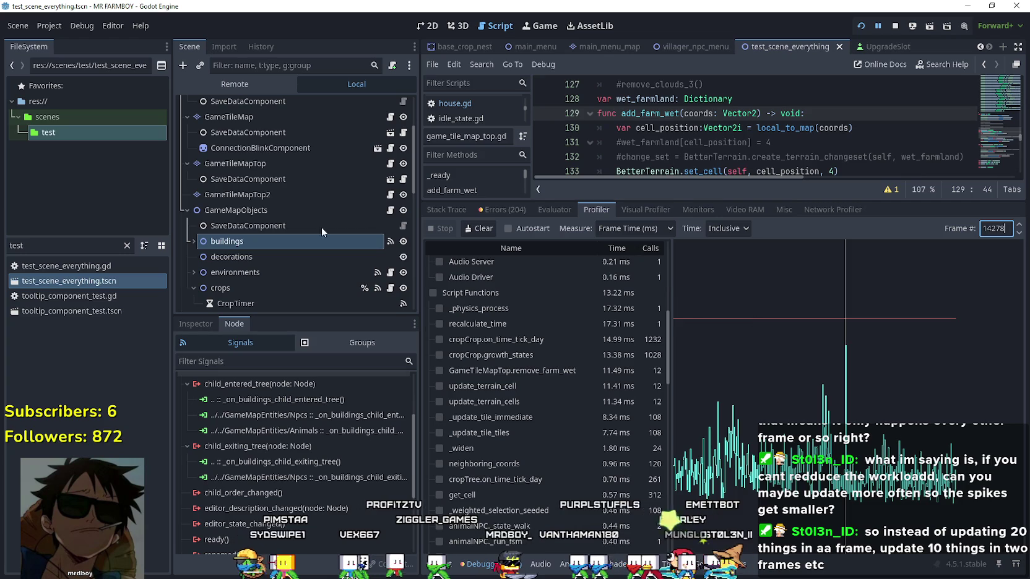
left_click_drag(737, 201, 737, 421)
Step: Place the caret at the end of line 142 and bring up BetterTerrain's documentation popup
left_click(775, 301)
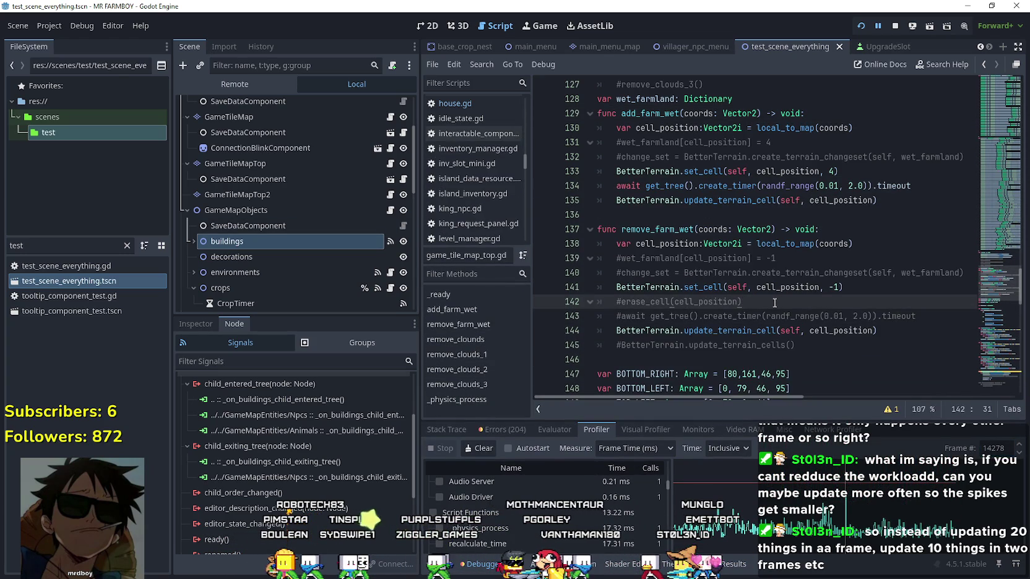
mouse_move(610, 195)
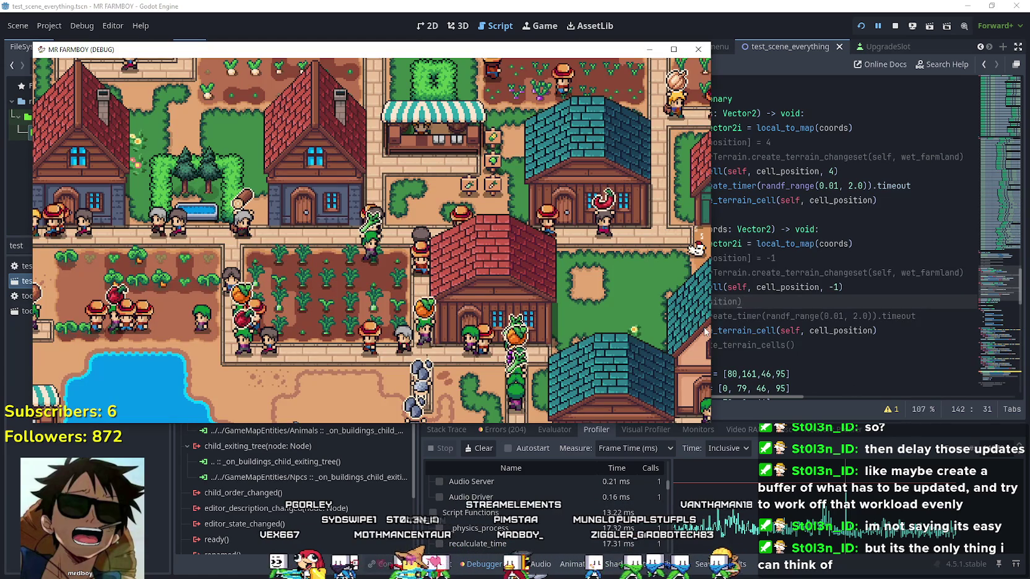
Step: Bring the Godot script editor back in front of the running Mr Farmboy game
left_click(846, 297)
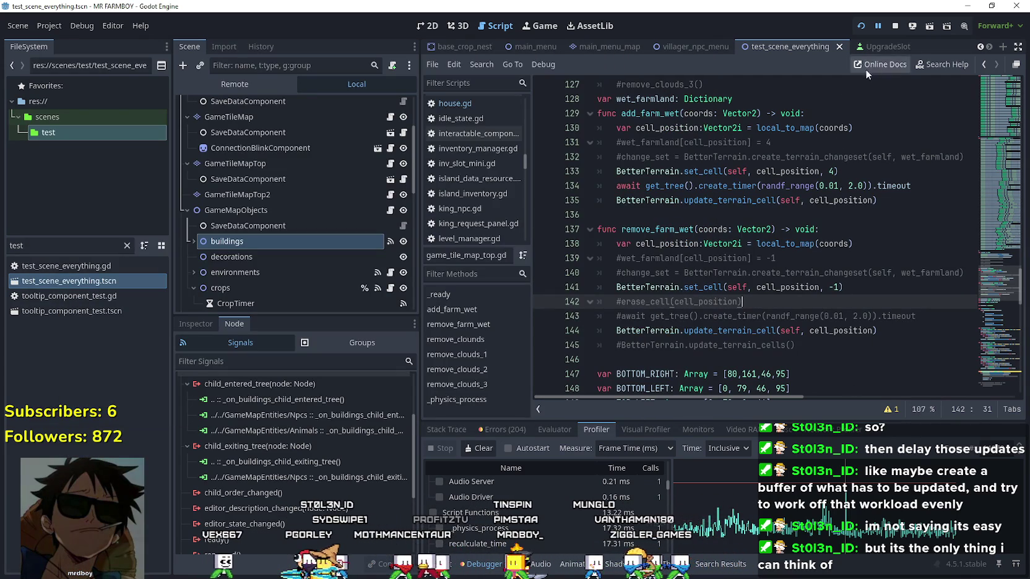
Step: Check the debugger's Errors tab, return to Stack Trace, then resume the game and bring it forward
left_click(447, 429)
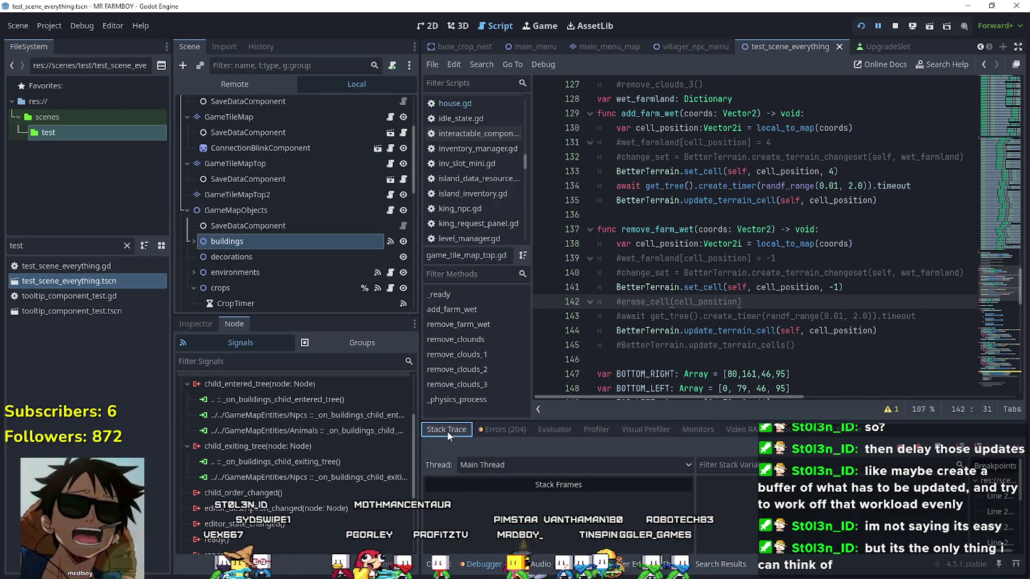
left_click(519, 429)
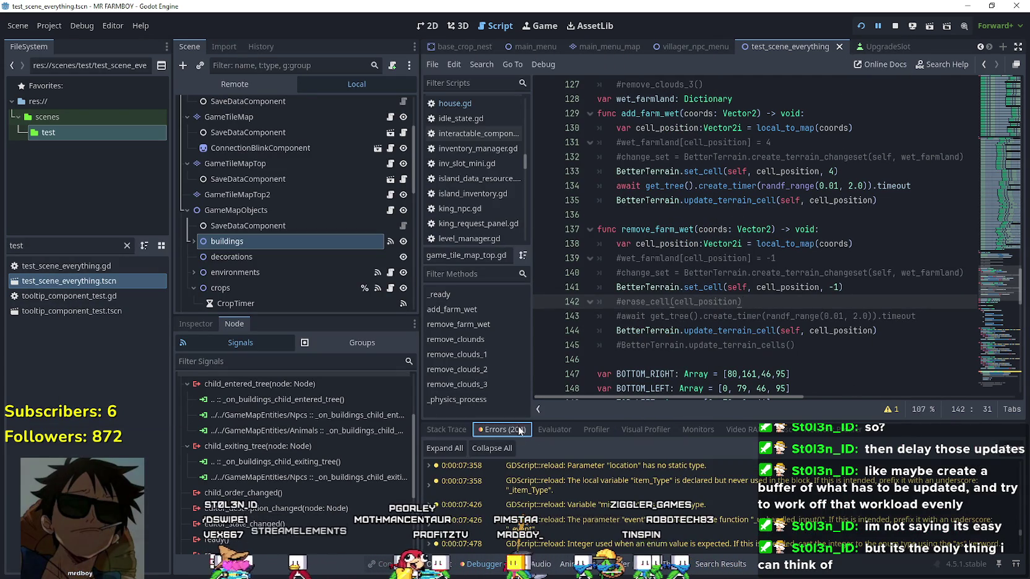
left_click(455, 432)
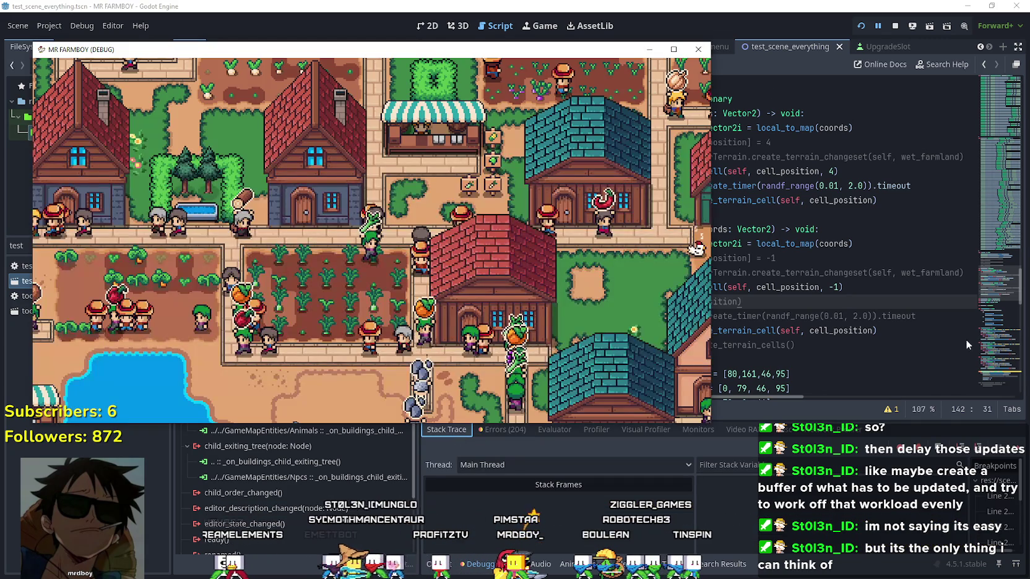
left_click(885, 26)
left_click(877, 26)
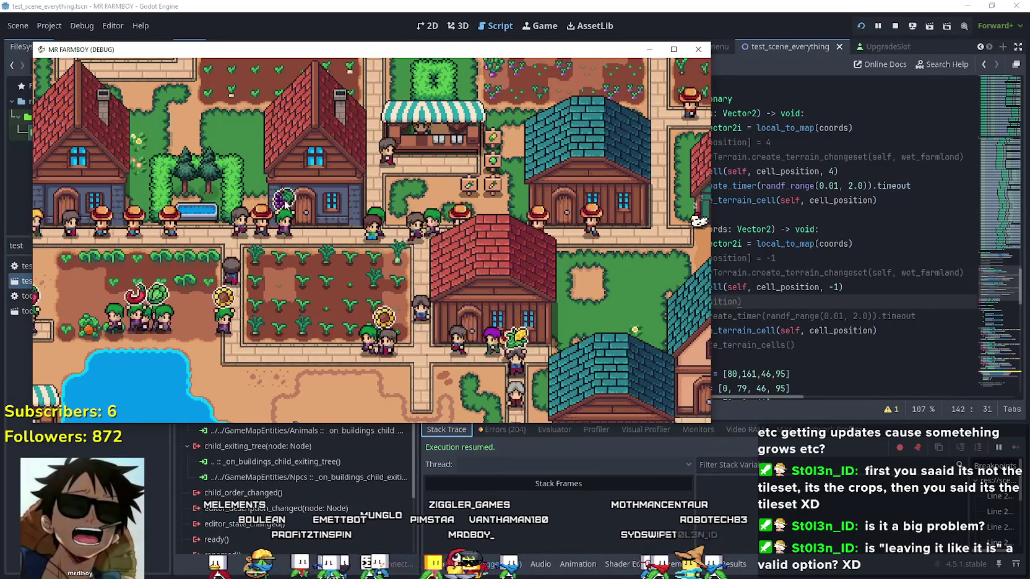
key("Escape")
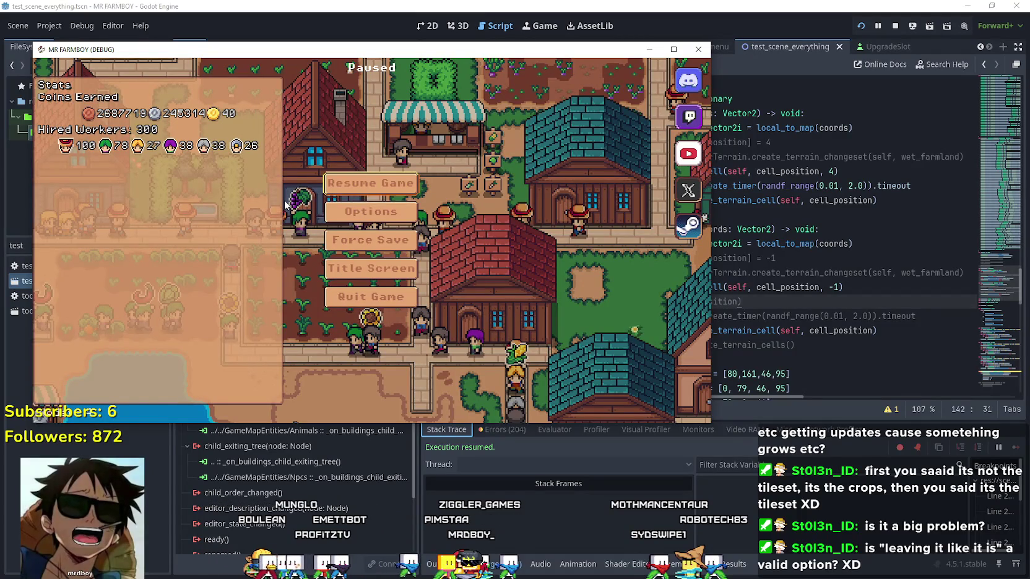
key("Escape")
key("Escape")
key("Escape")
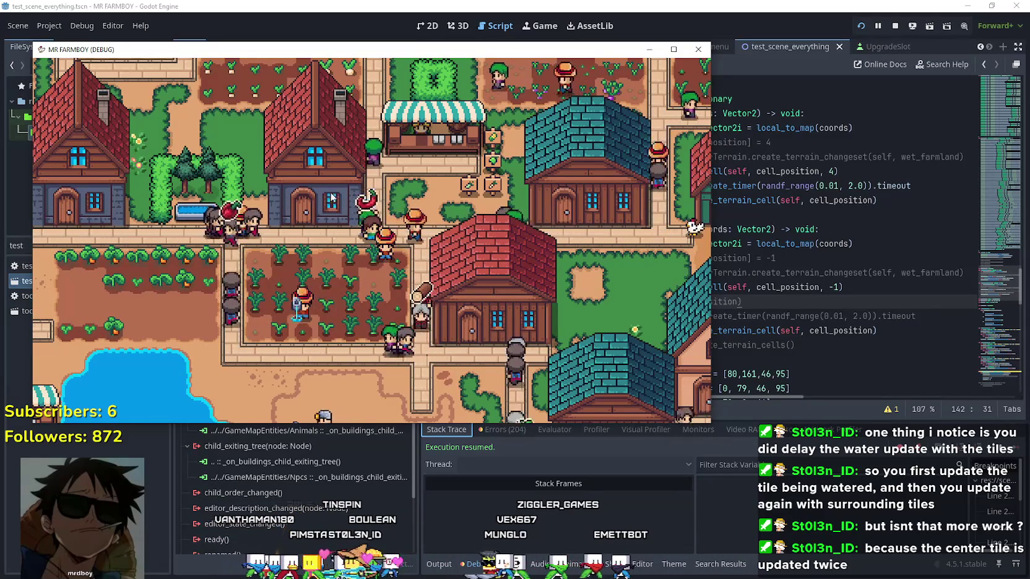
key("F8")
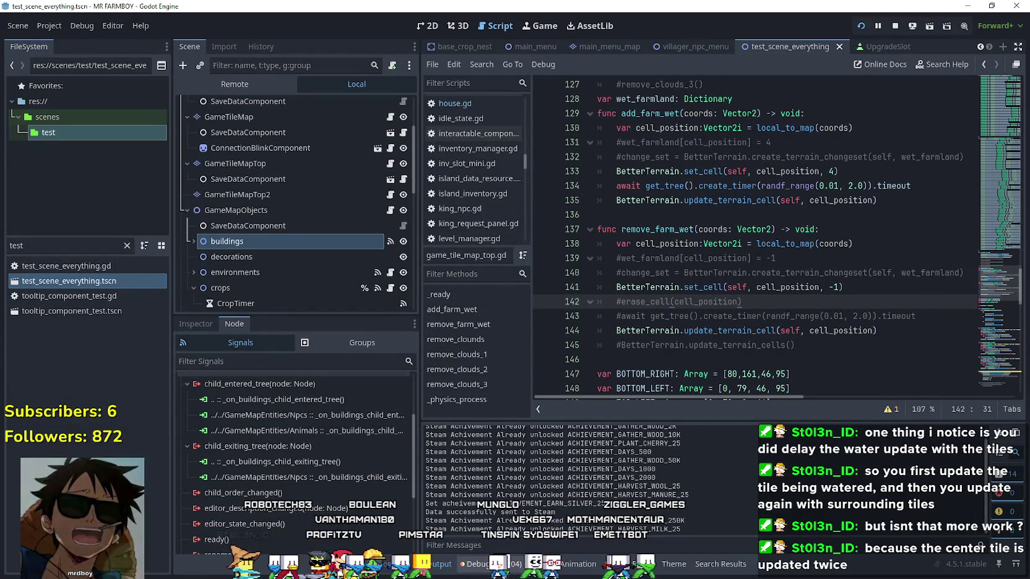
Step: Show the live FPS and process-time monitors, go to the add_farm_wet await line, then save and rerun
left_click(700, 433)
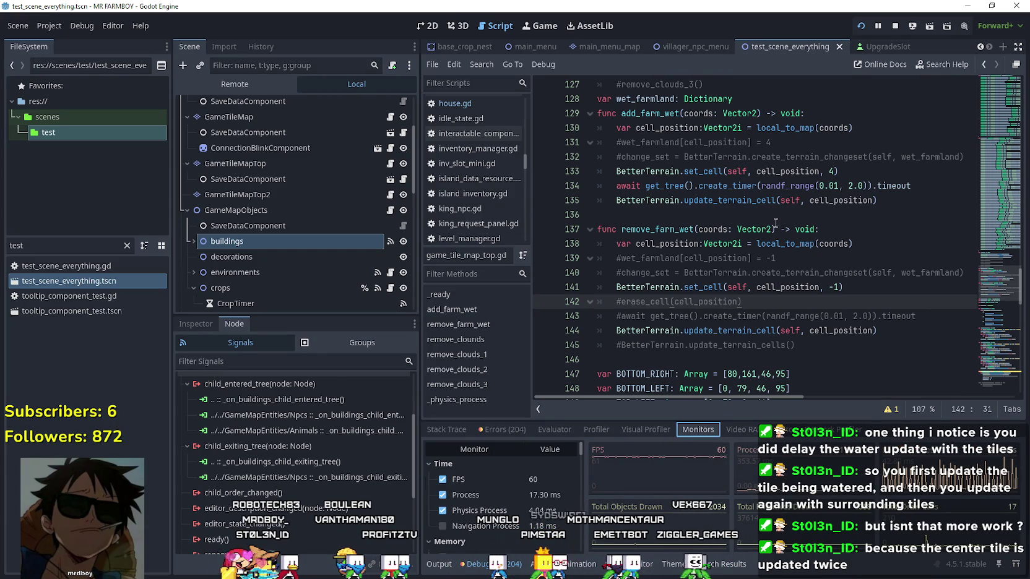
left_click(616, 185)
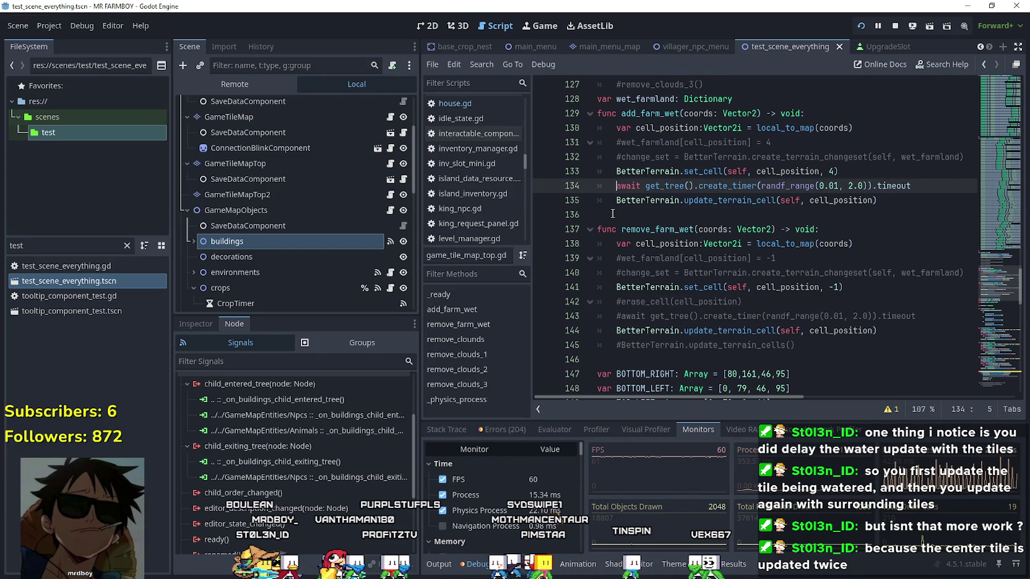
type("#")
key("ctrl+s")
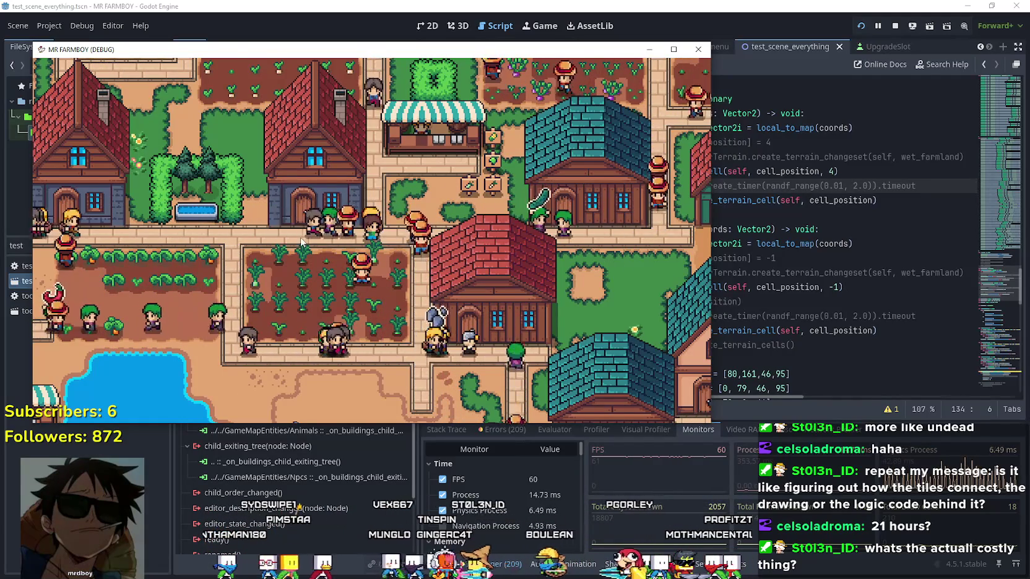
key("Escape")
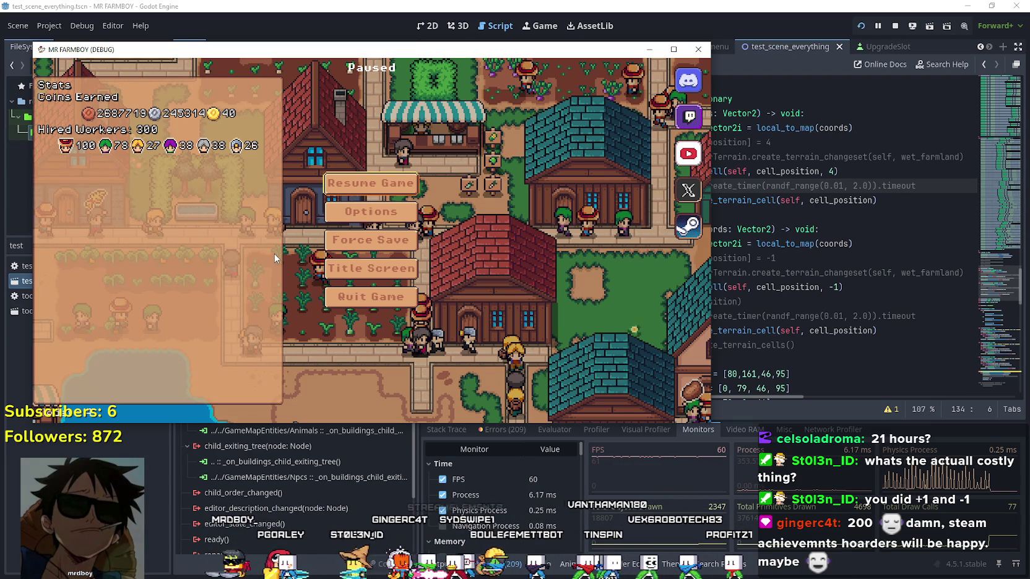
key("Escape")
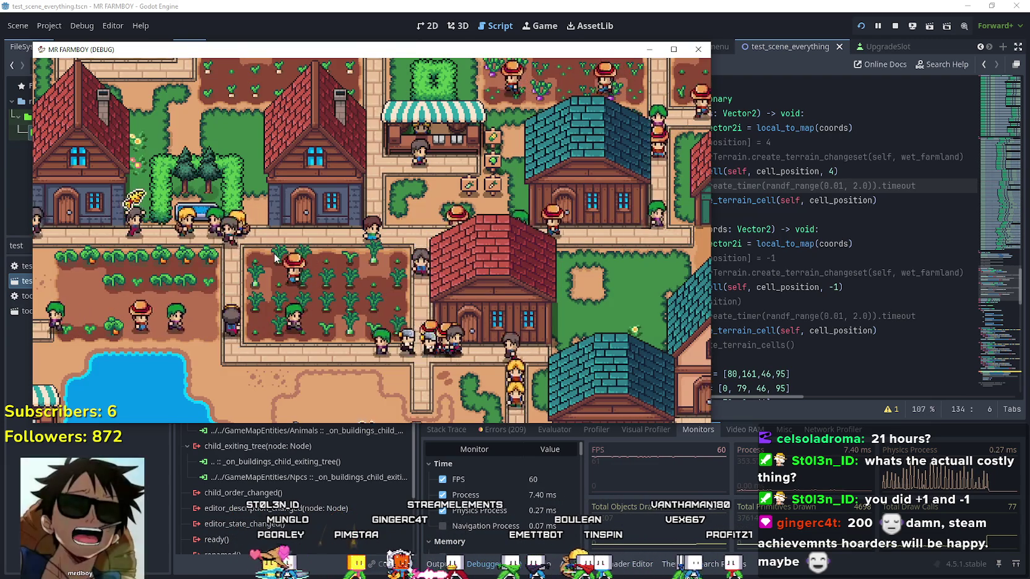
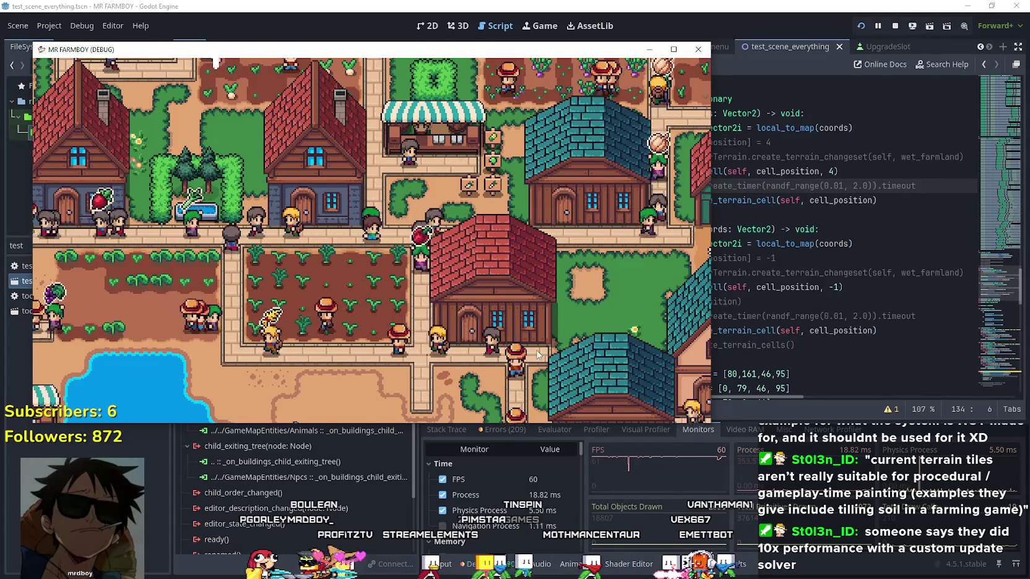
Step: Walk the farmer to the leek plot beside the red-roofed house and harvest two ripe leeks
scroll(537, 354, "down", 5)
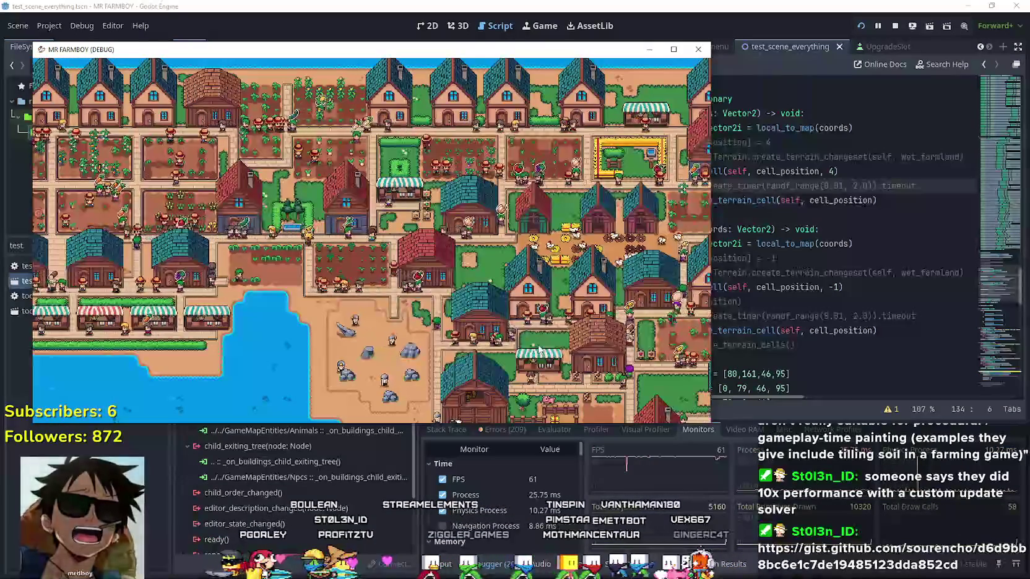
scroll(538, 350, "up", 5)
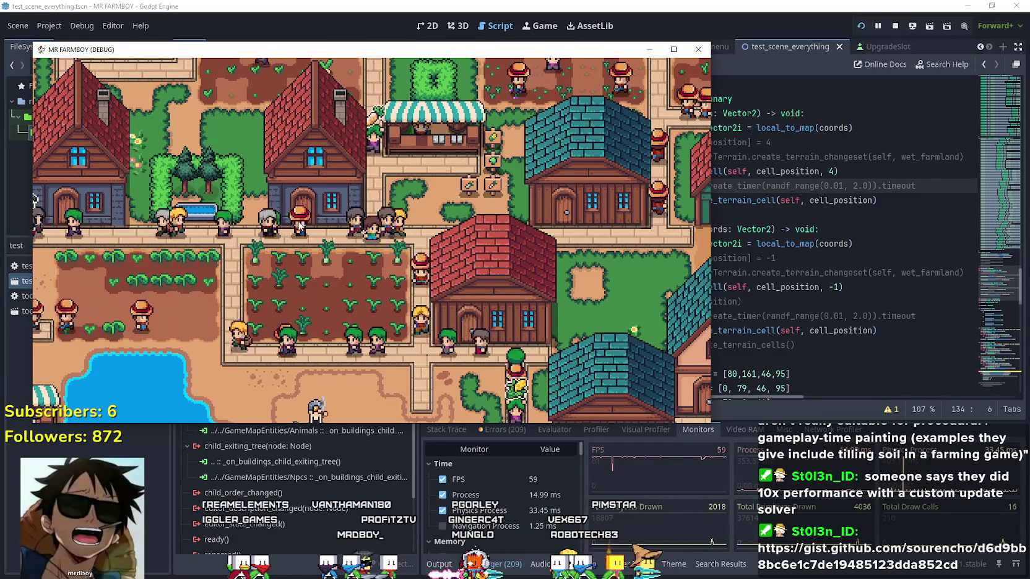
scroll(389, 287, "up", 2)
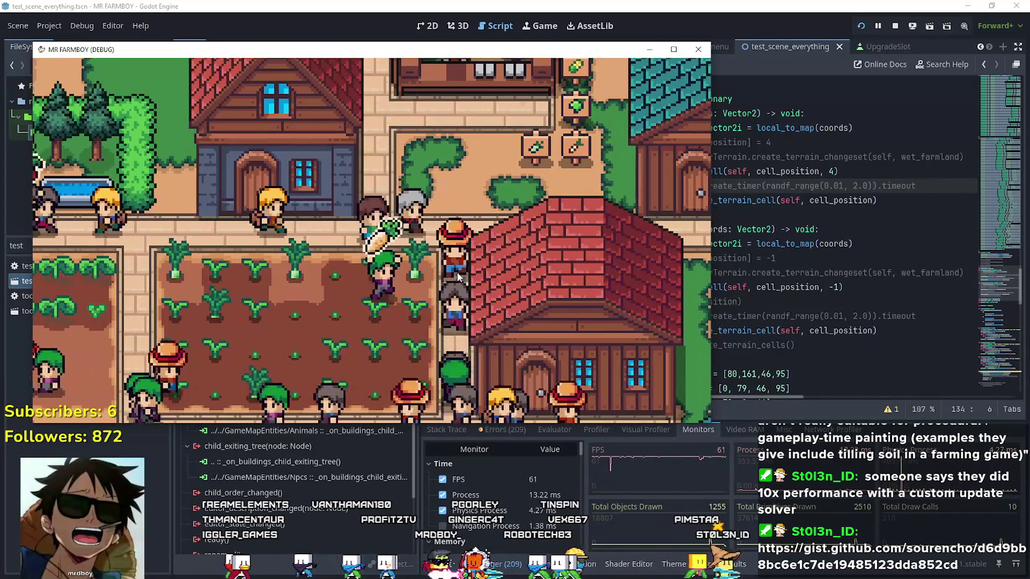
key("d")
key("s")
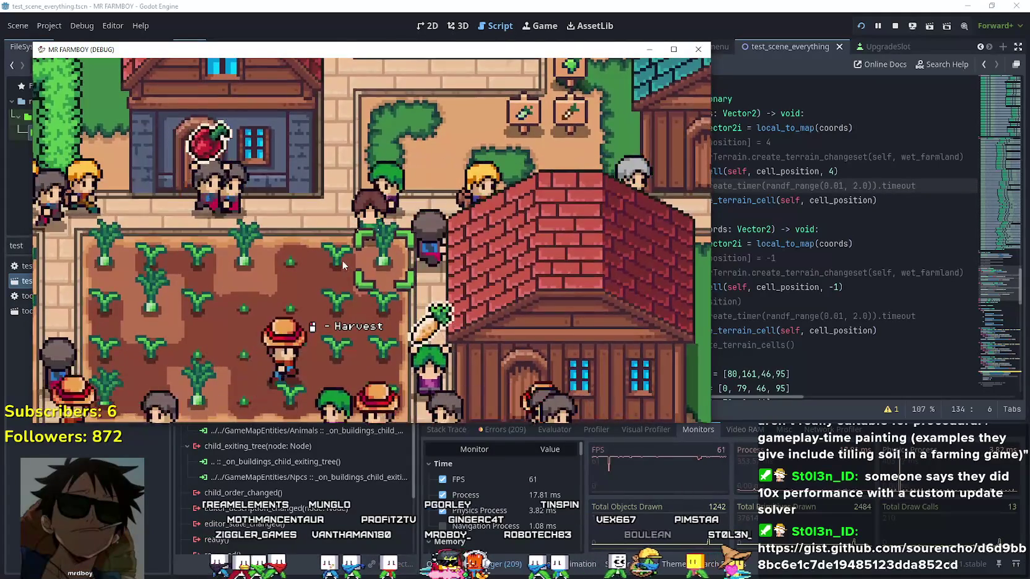
key("a")
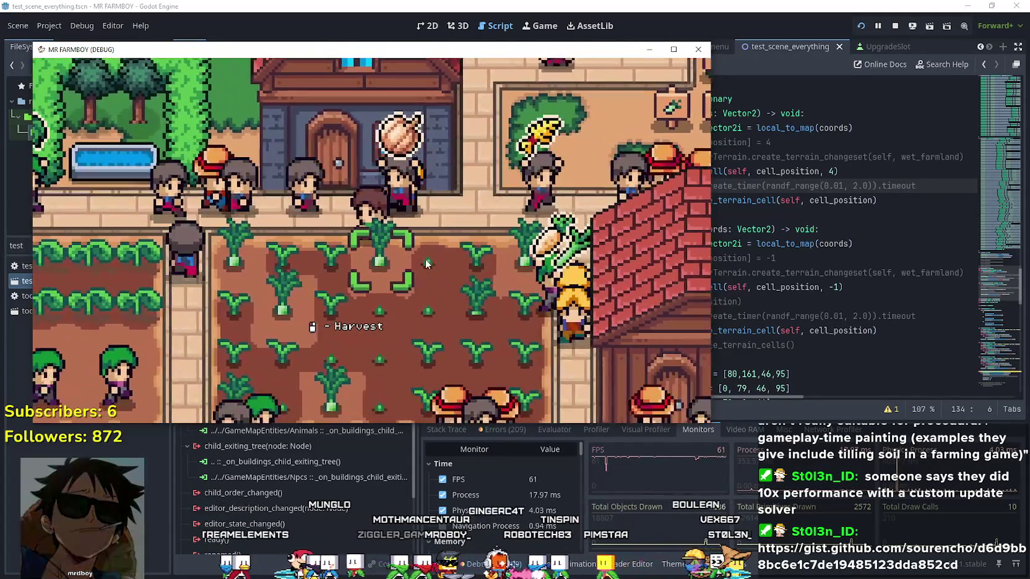
scroll(426, 264, "up", 1)
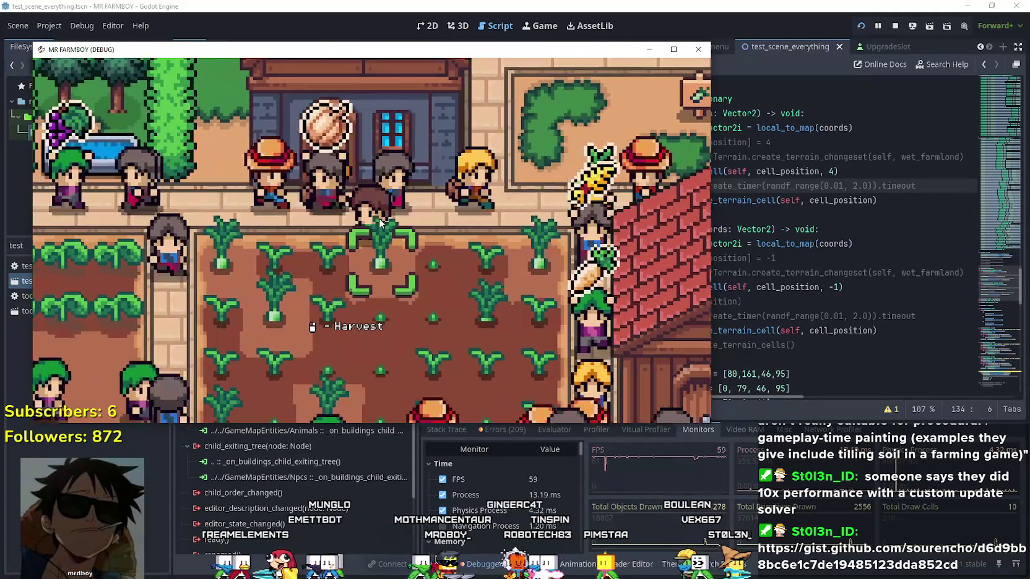
key("d")
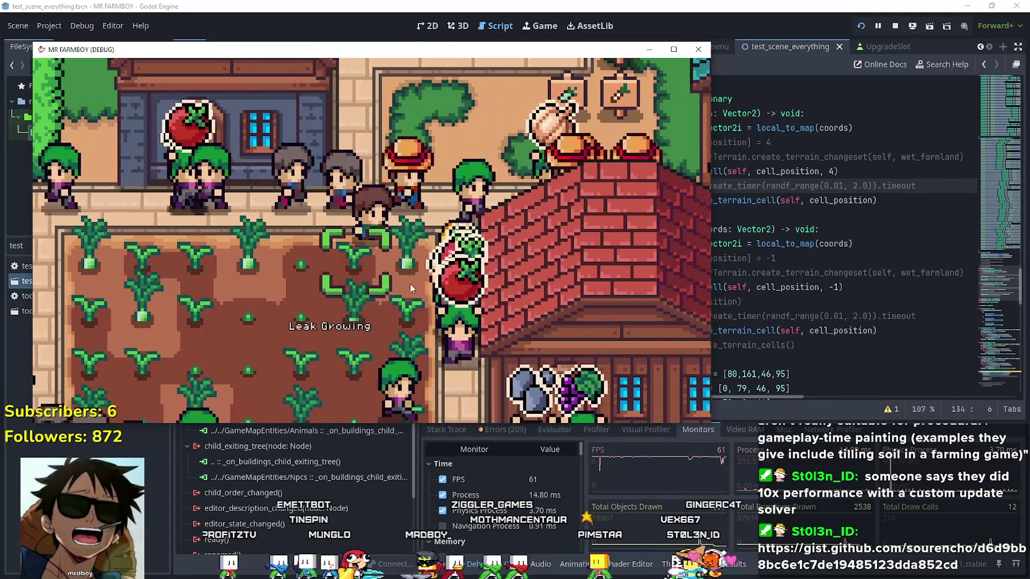
left_click(245, 257)
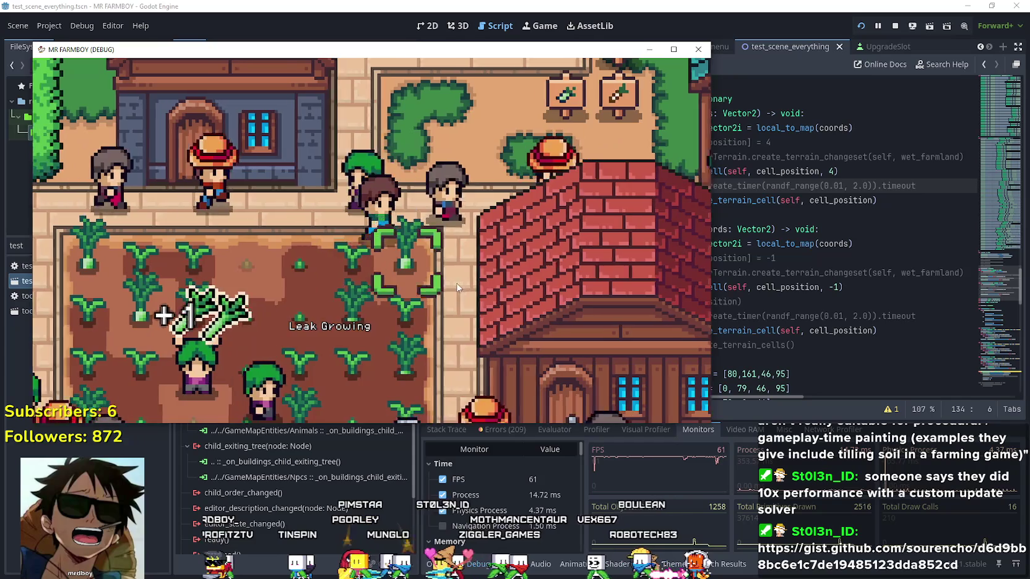
key("d")
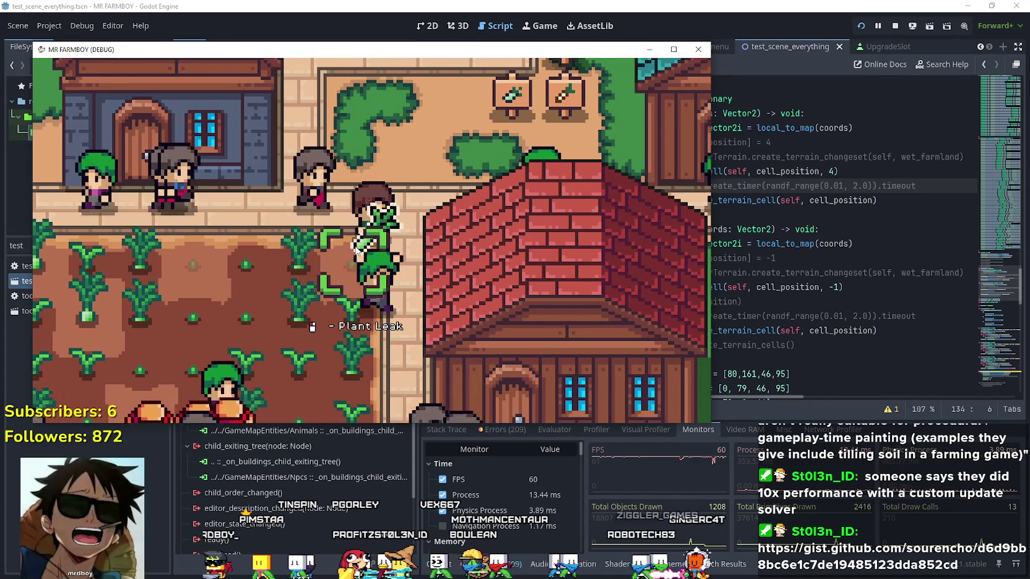
left_click(322, 285)
Step: Walk the farmer past the red-roofed house, then left and up across the town
key("d")
key("s")
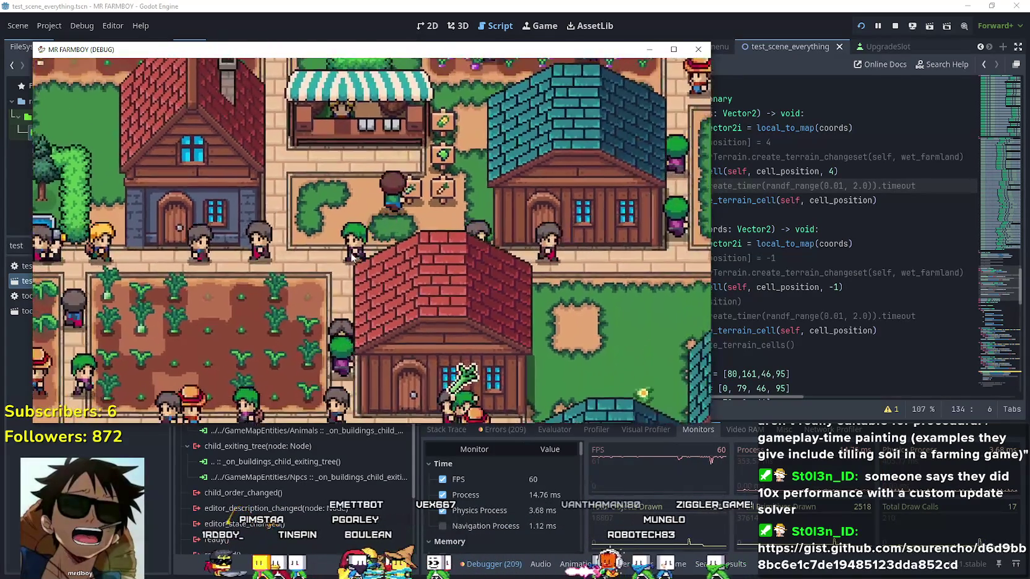
key("w")
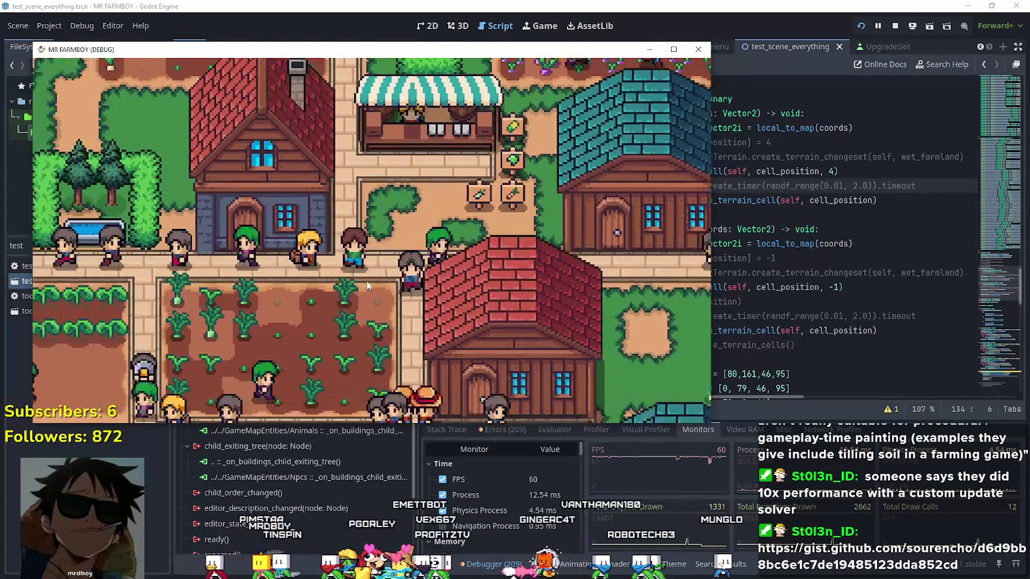
key("a")
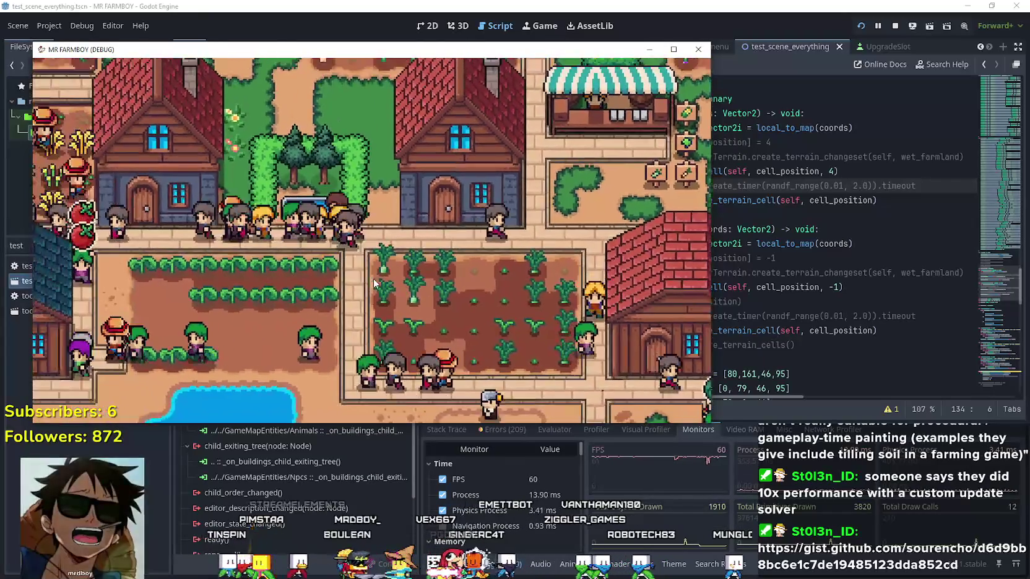
key("w")
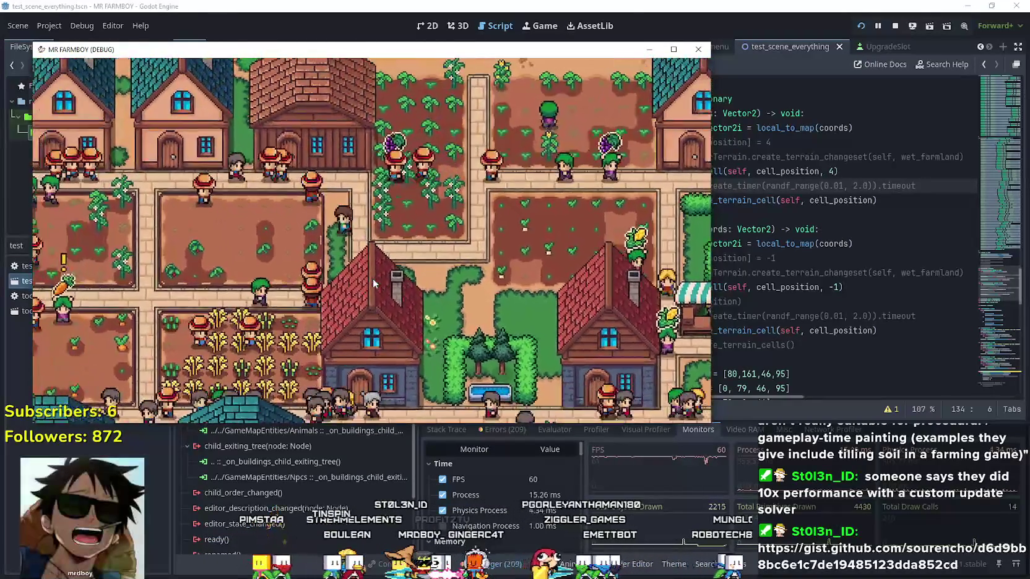
key("a")
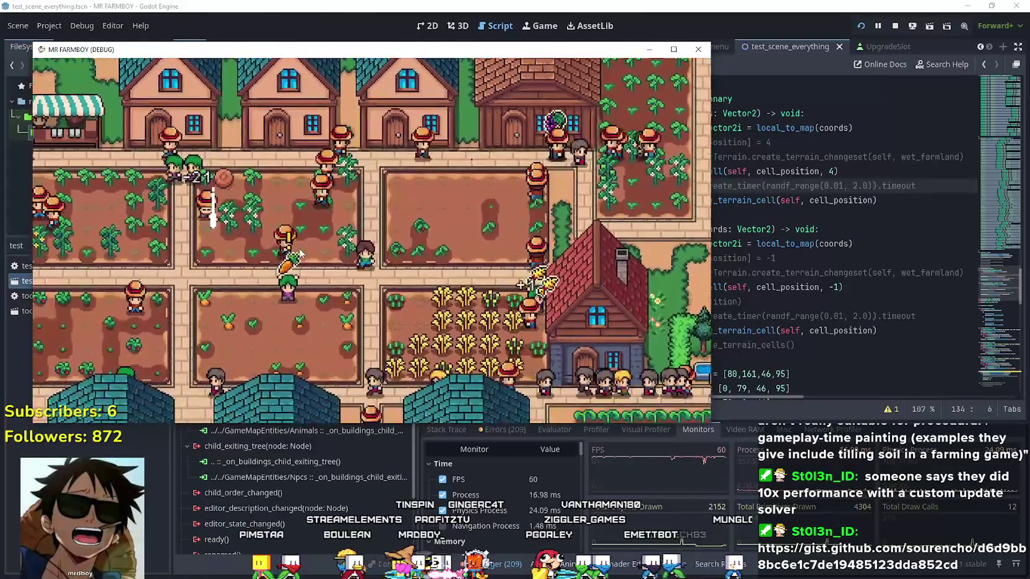
key("s")
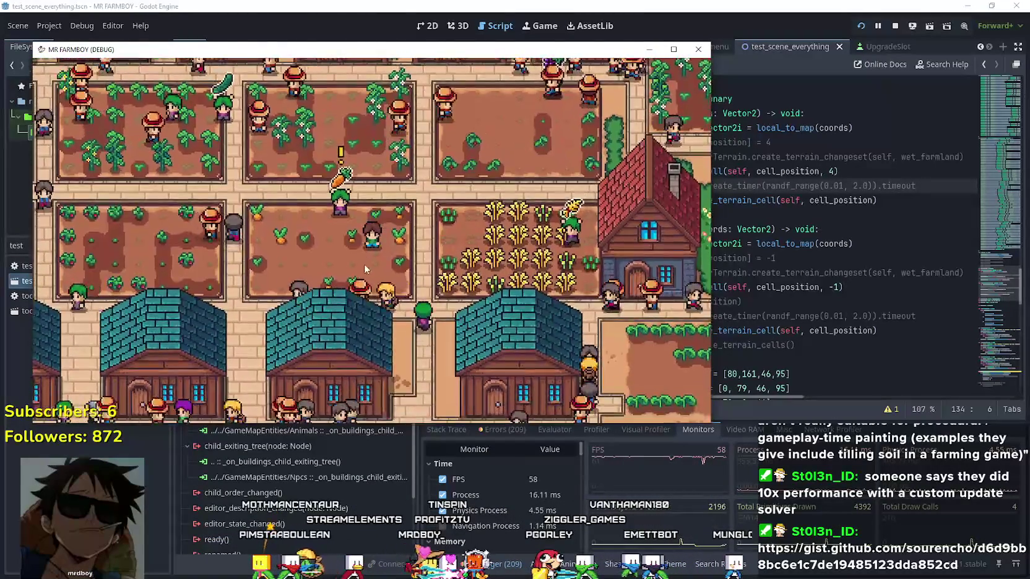
key("w")
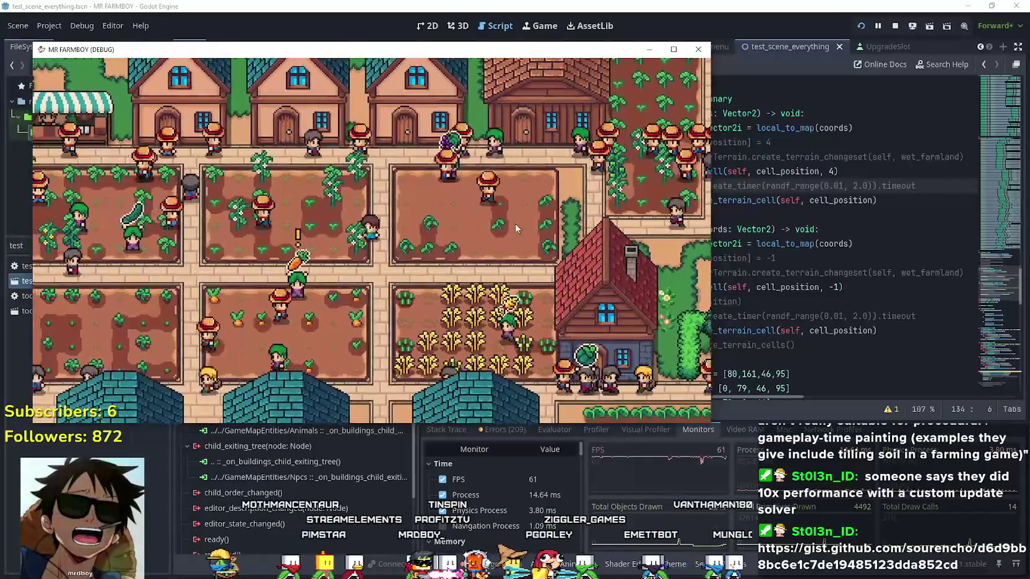
Step: Zoom the game camera and walk the farmer down to the market stalls by the pond
scroll(466, 254, "down", 2)
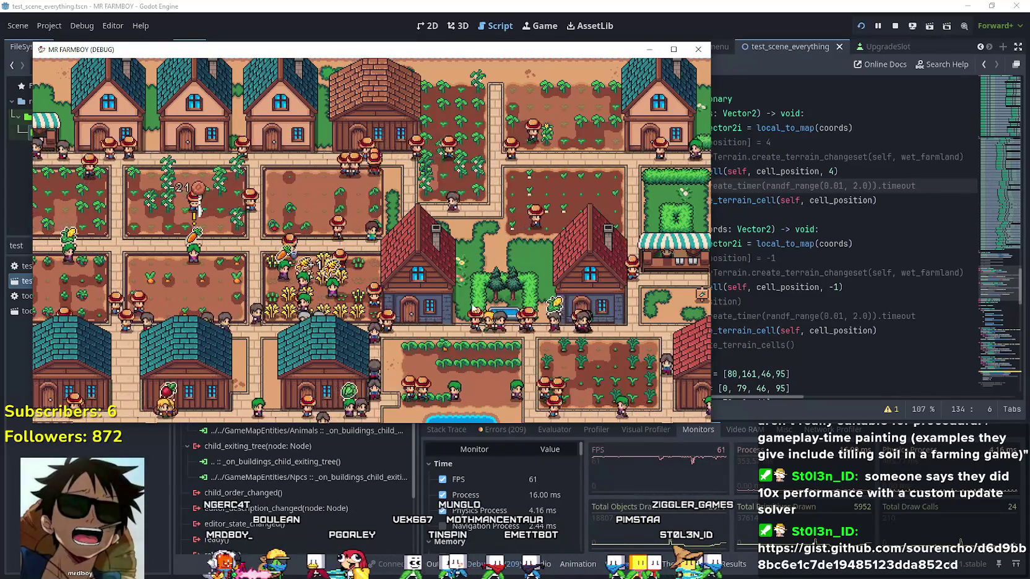
scroll(457, 297, "up", 3)
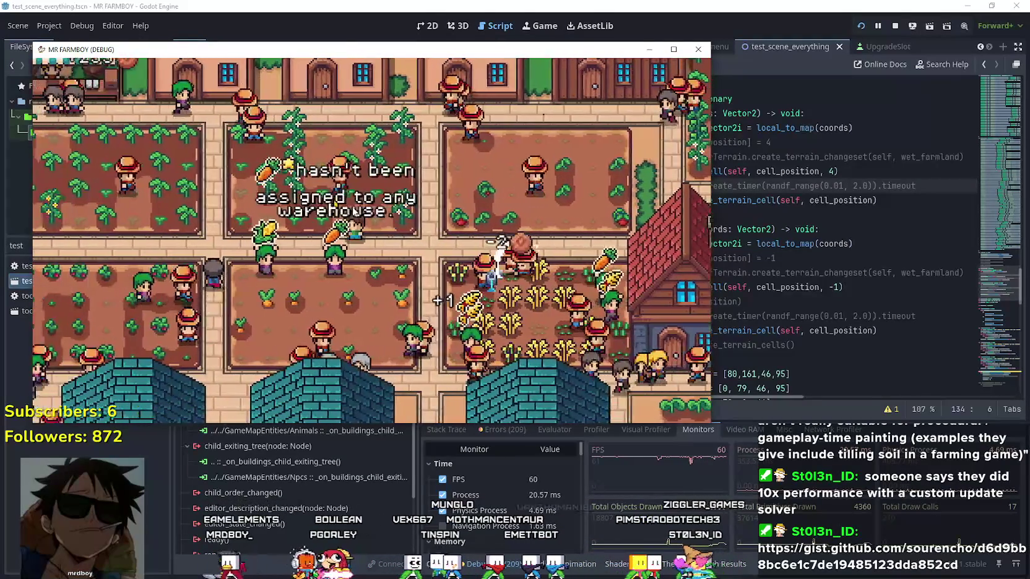
key("d")
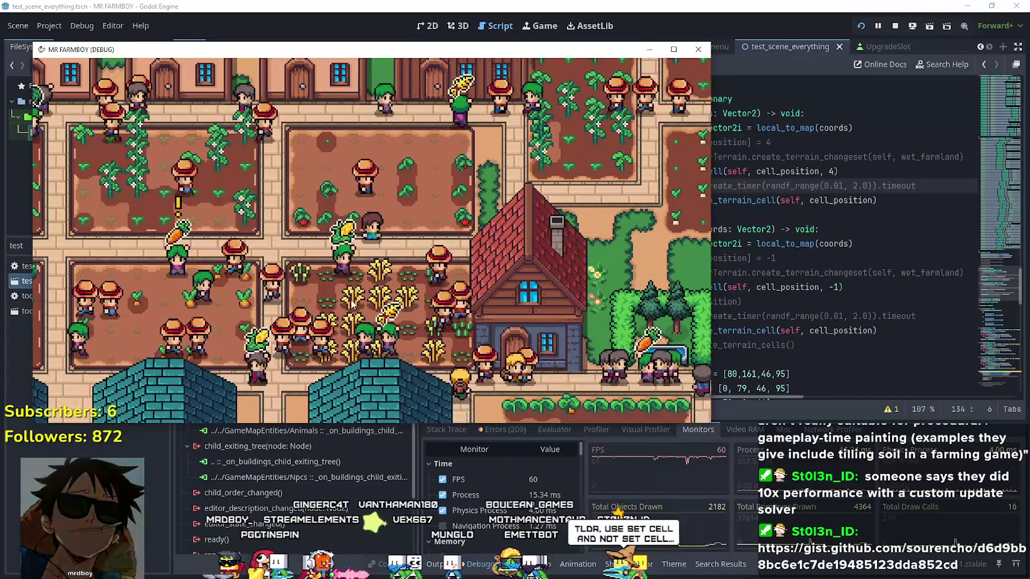
key("a")
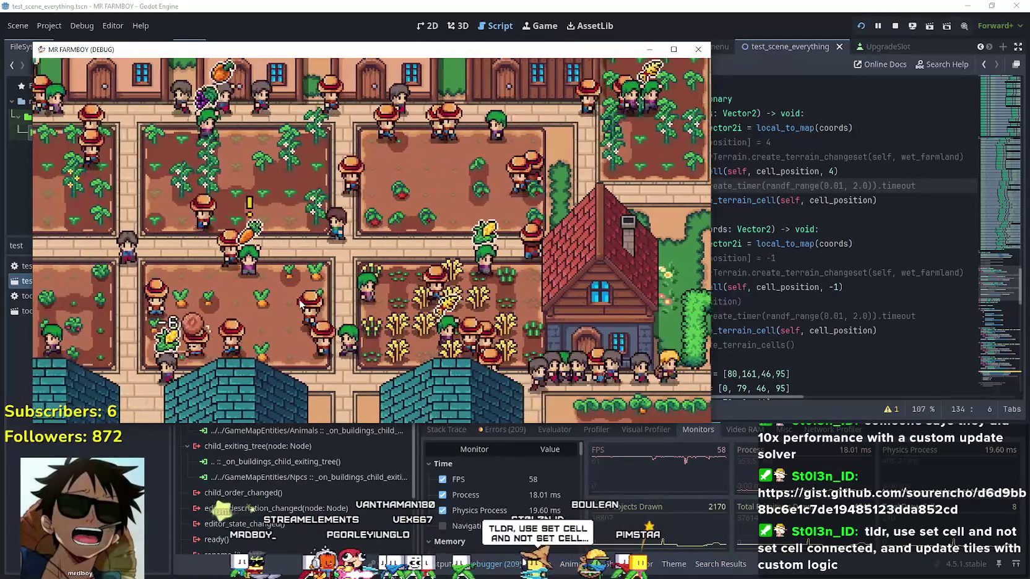
key("s")
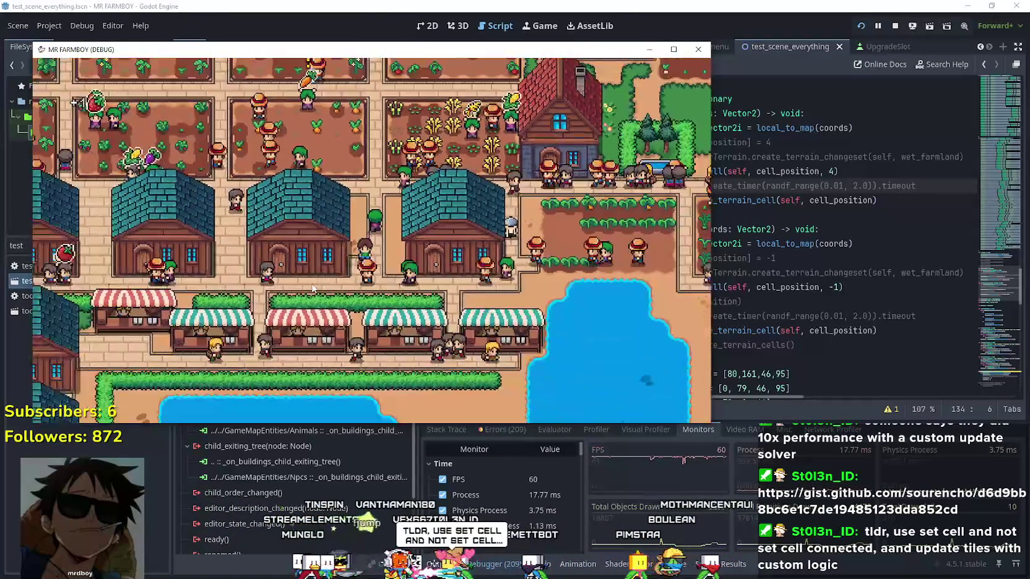
scroll(312, 288, "up", 3)
Step: Glance at the warehouse inventory, then walk the farmer up and right toward the fields
left_click(334, 287)
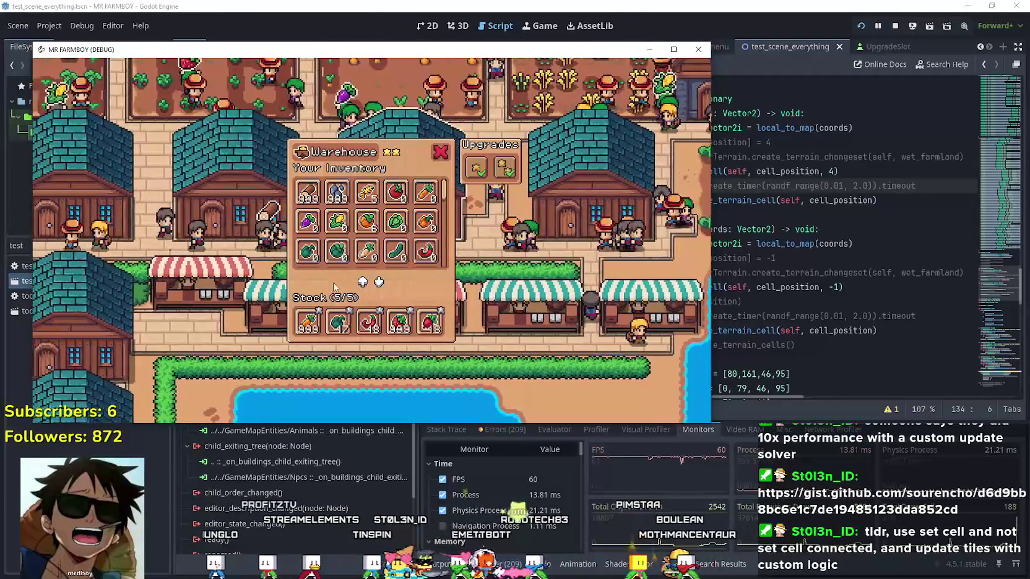
key("Escape")
key("w")
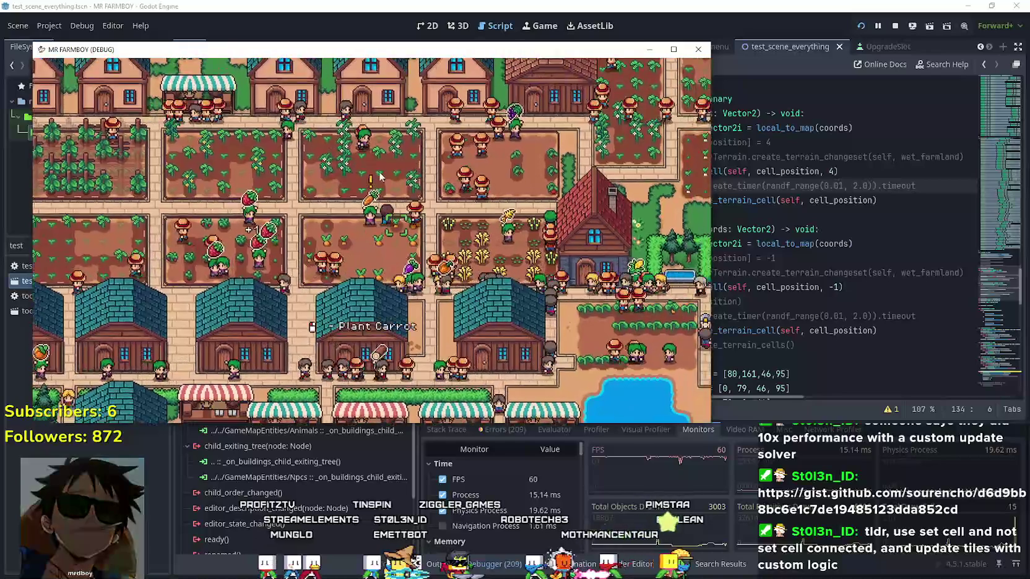
key("w")
key("d")
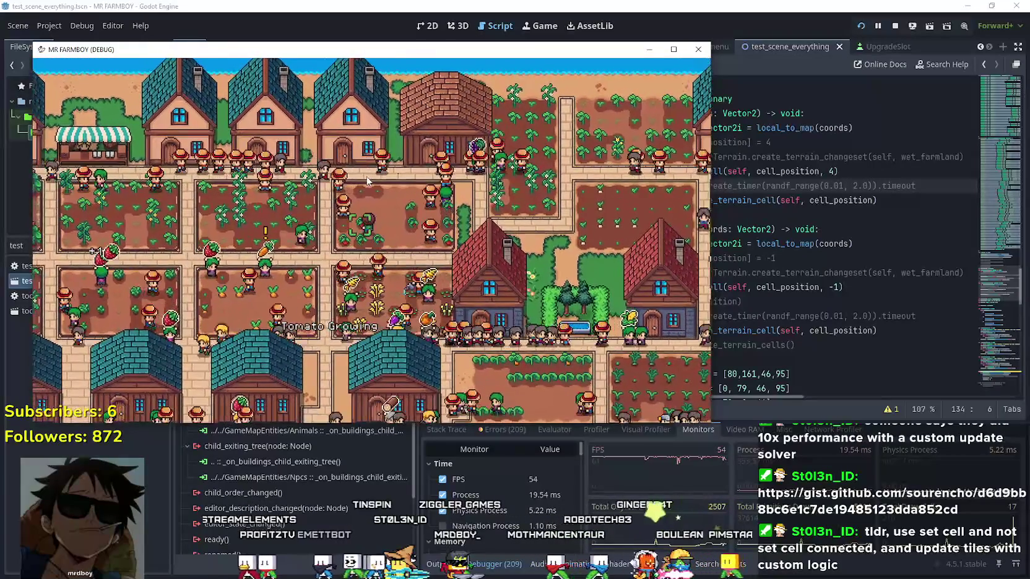
scroll(367, 180, "up", 2)
Step: Reopen the warehouse inventory, scroll through the stored crops and sell prices, then close it
left_click(452, 203)
key("Escape")
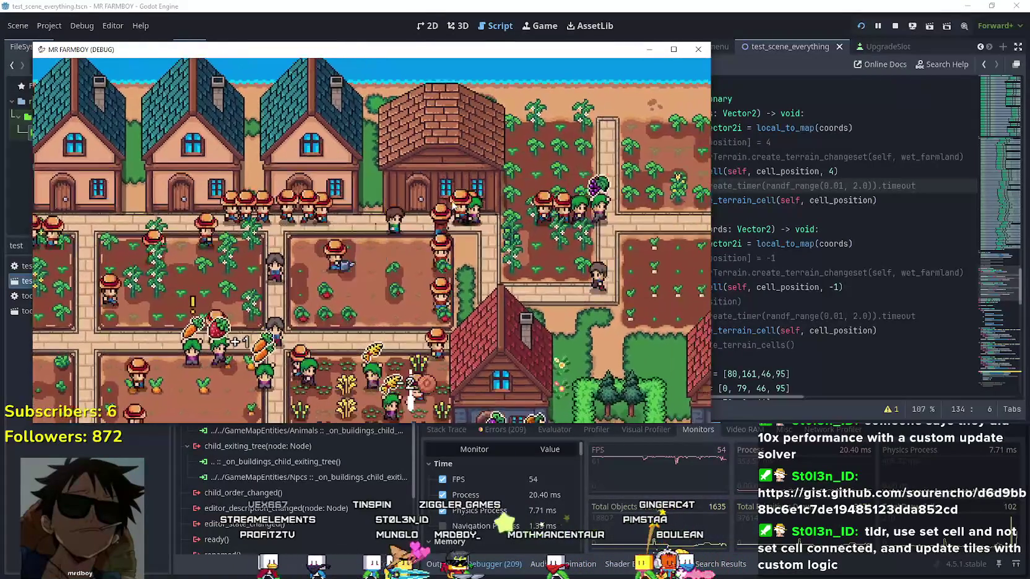
left_click(452, 204)
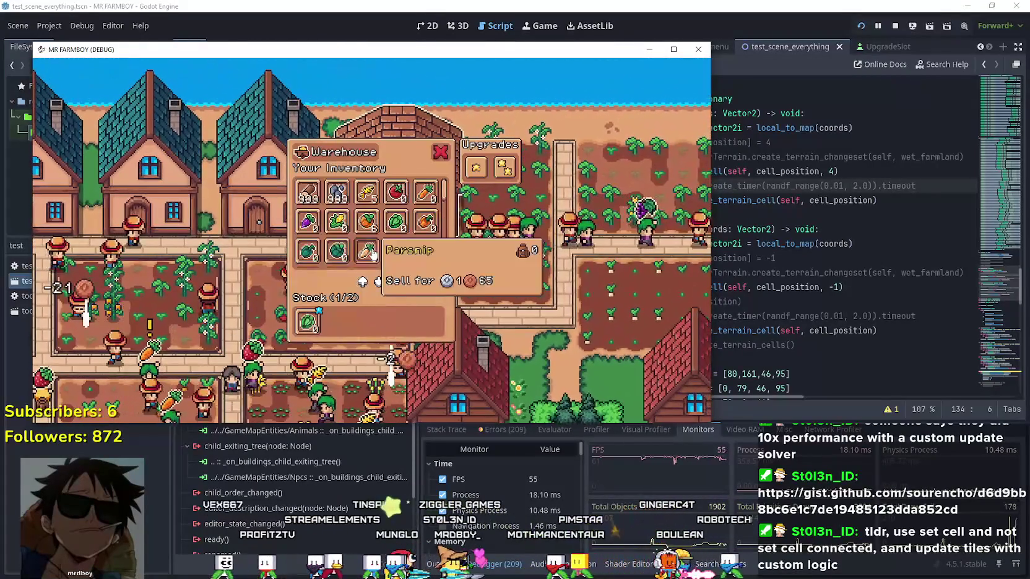
scroll(396, 235, "down", 3)
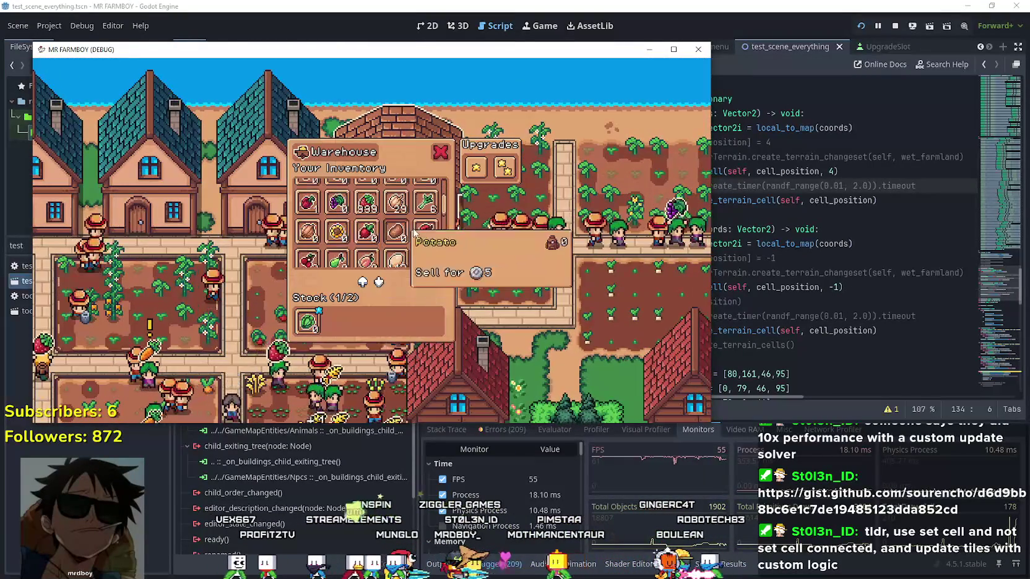
left_click_drag(443, 213, 442, 272)
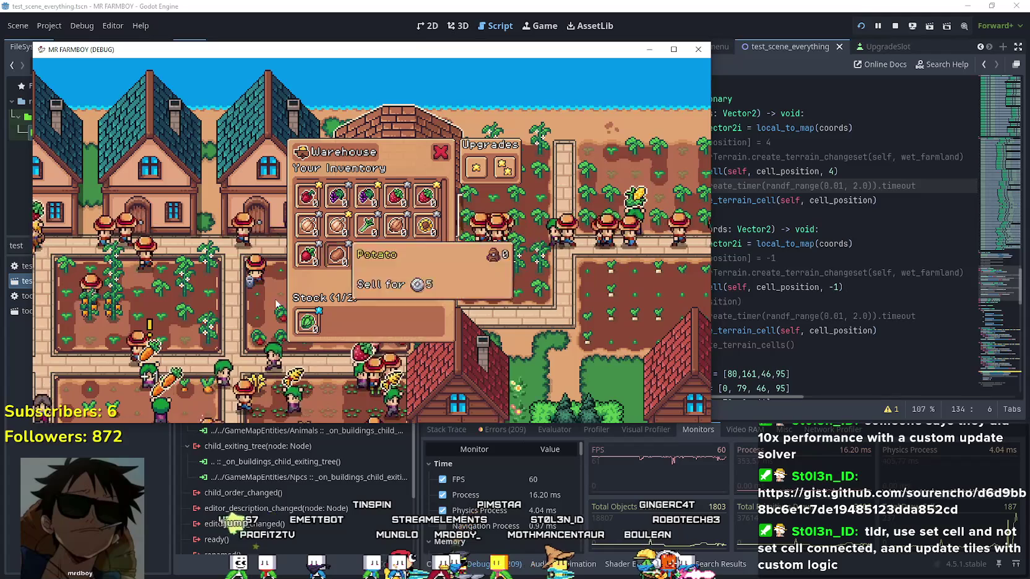
scroll(345, 267, "up", 3)
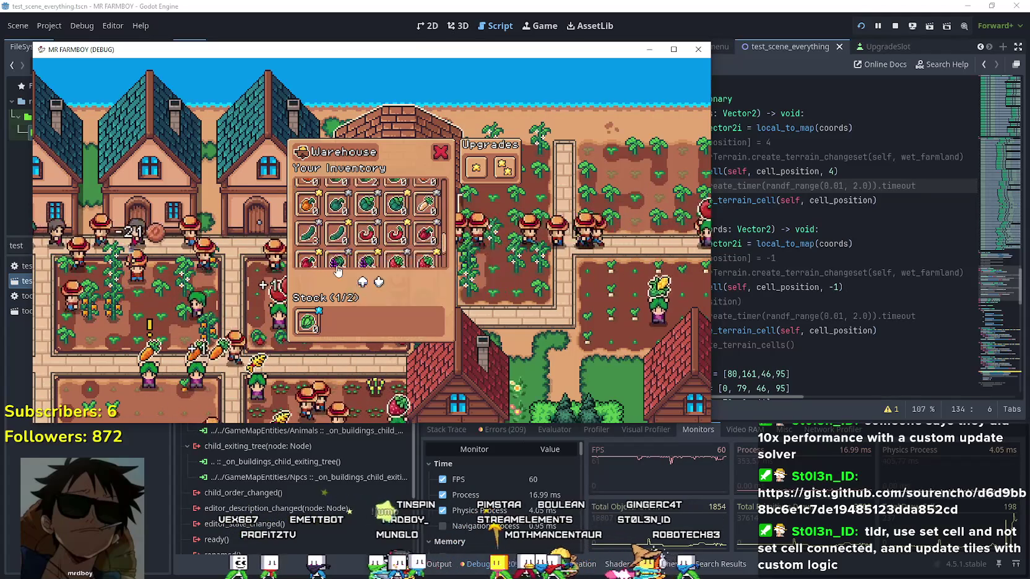
scroll(443, 236, "up", 3)
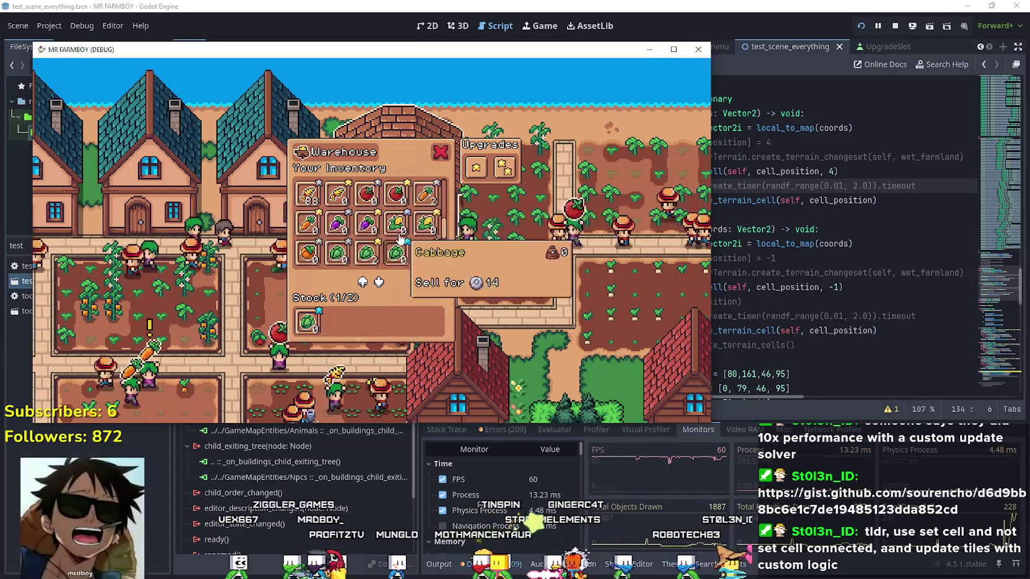
key("Escape")
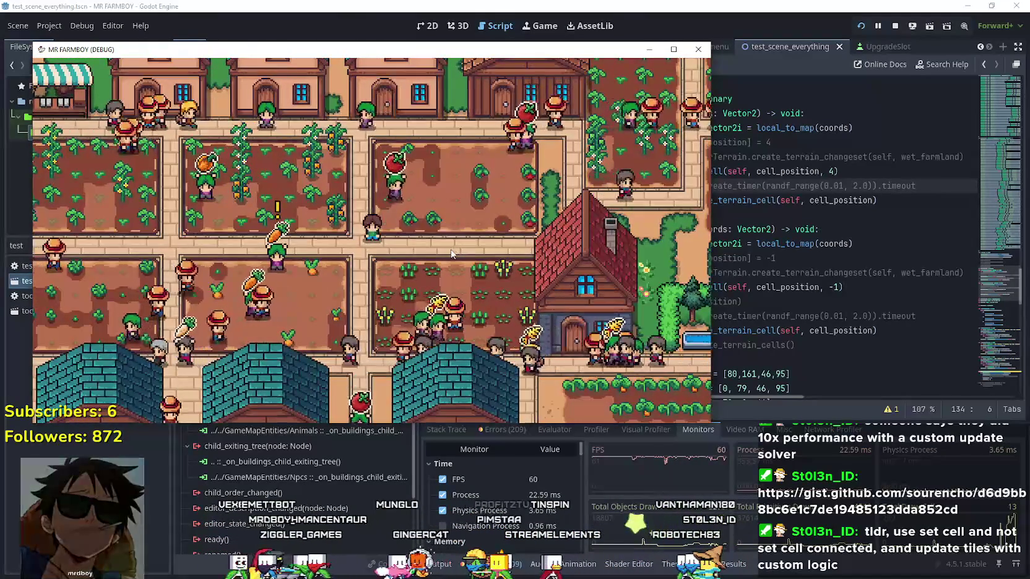
Step: Pan the camera left over the western fields, then zoom out over the town and back in
key("a")
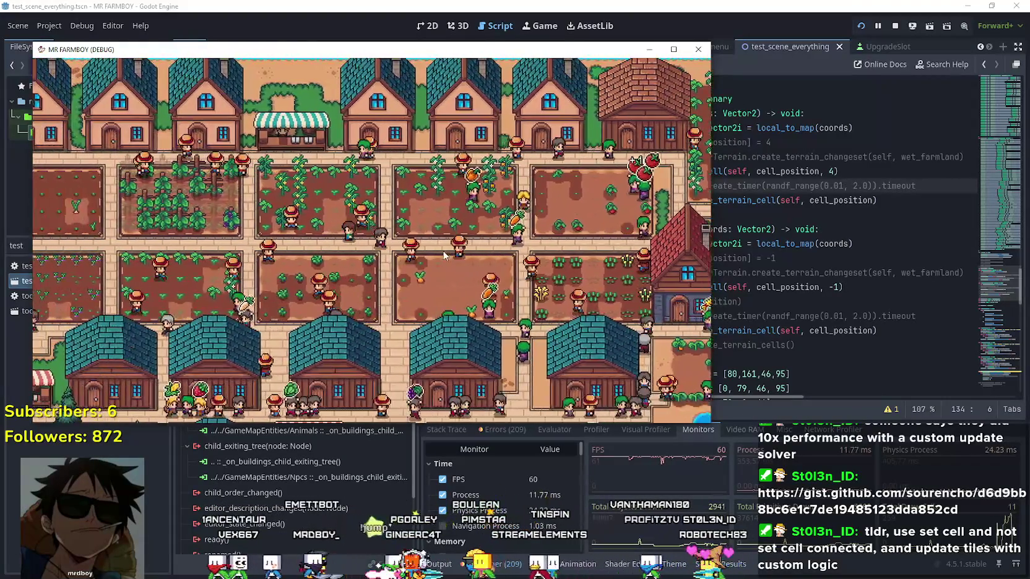
key("a")
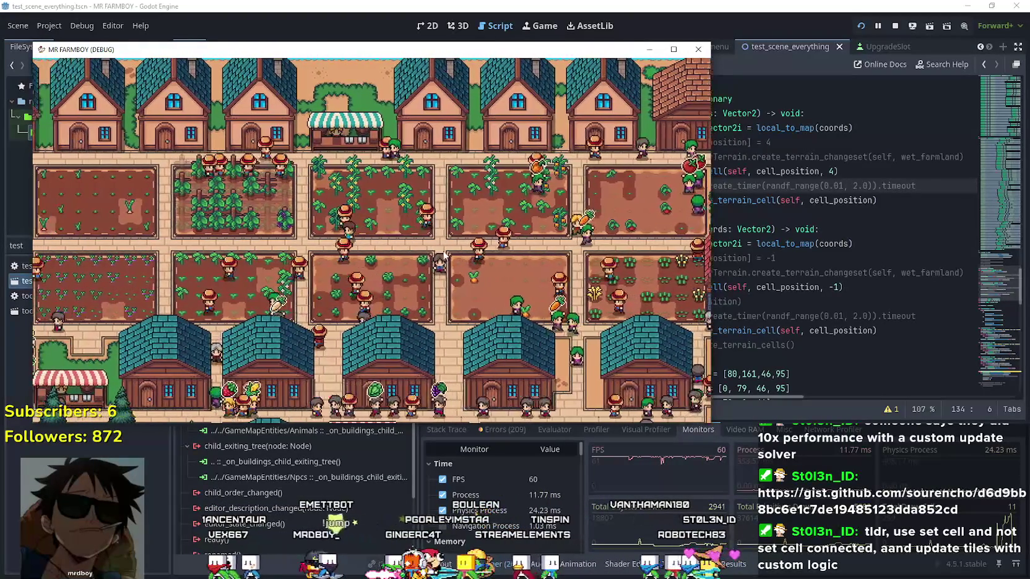
key("a")
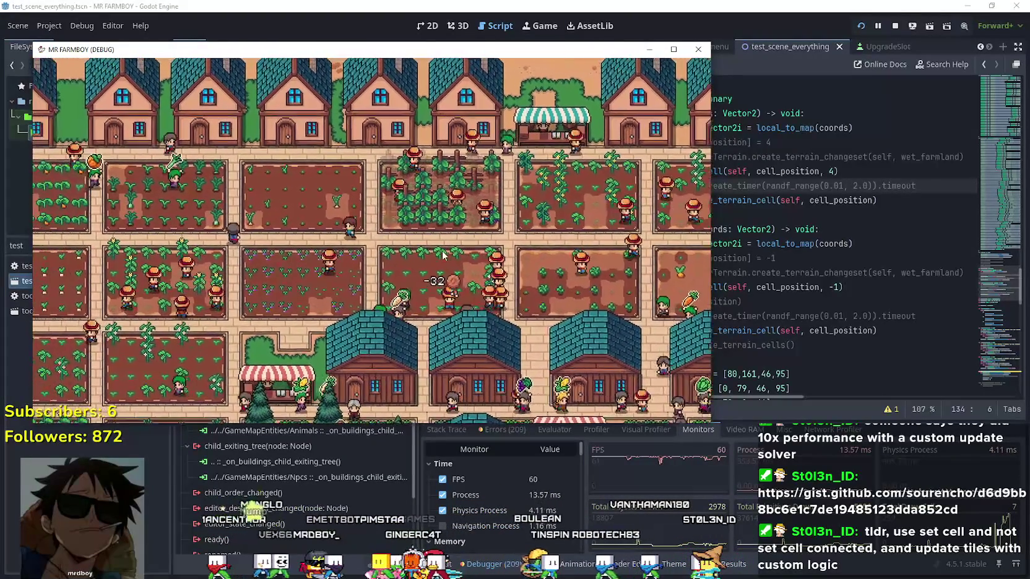
scroll(442, 255, "up", 3)
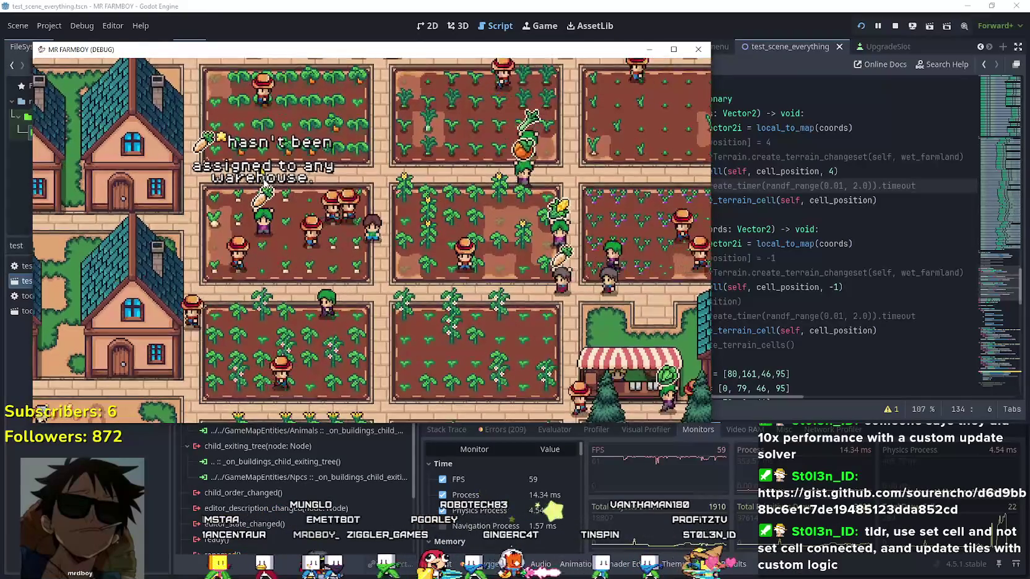
scroll(265, 184, "down", 3)
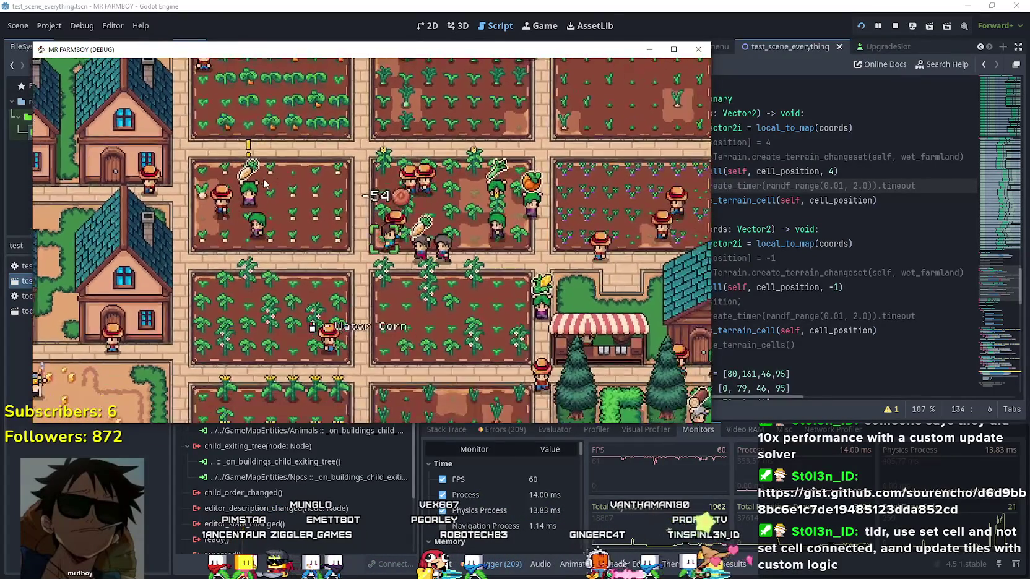
scroll(265, 184, "down", 3)
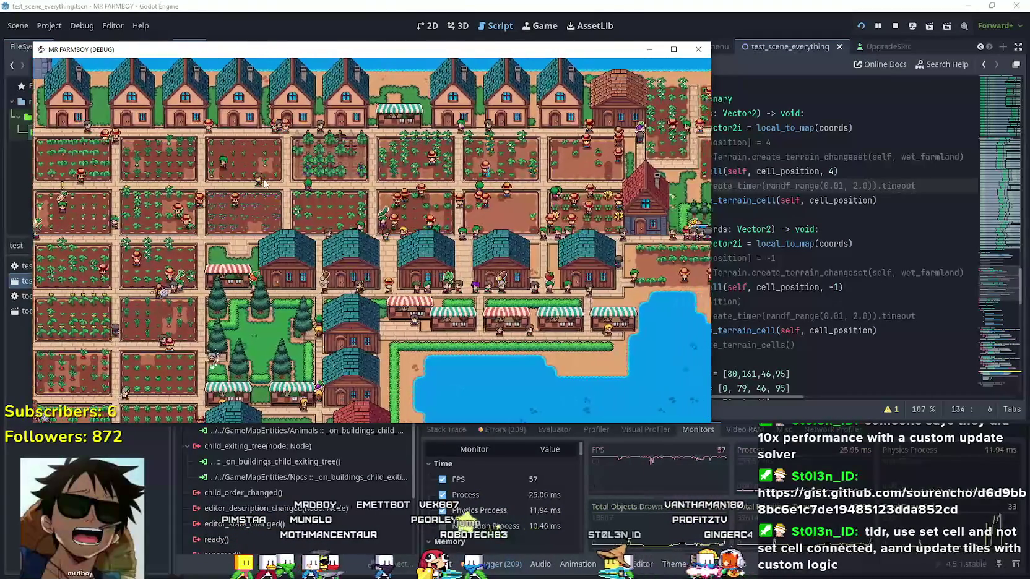
scroll(265, 185, "up", 3)
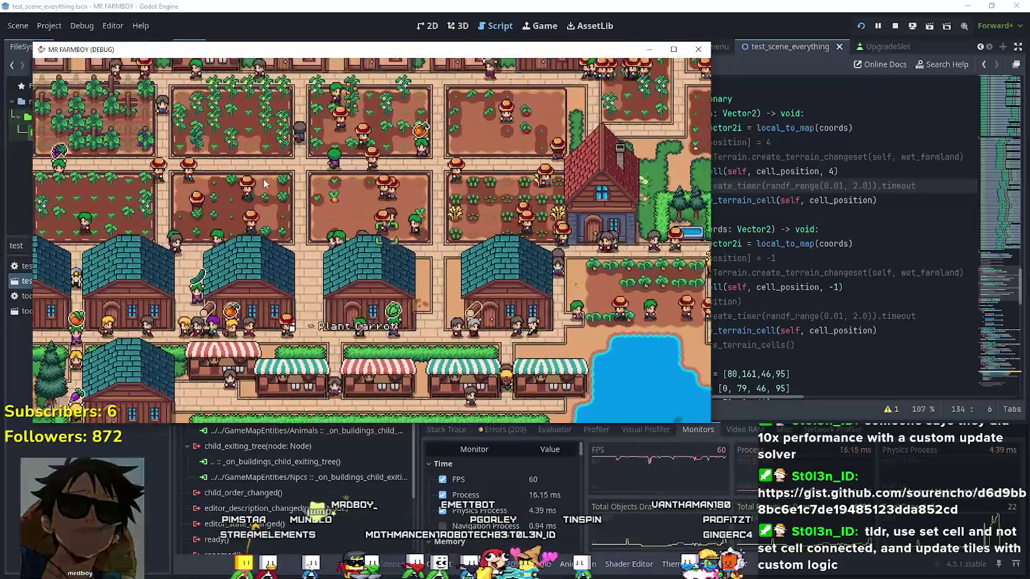
Step: Add Parsnip to the warehouse stock so it reads 3/3, then close the panel
key("w")
key("d")
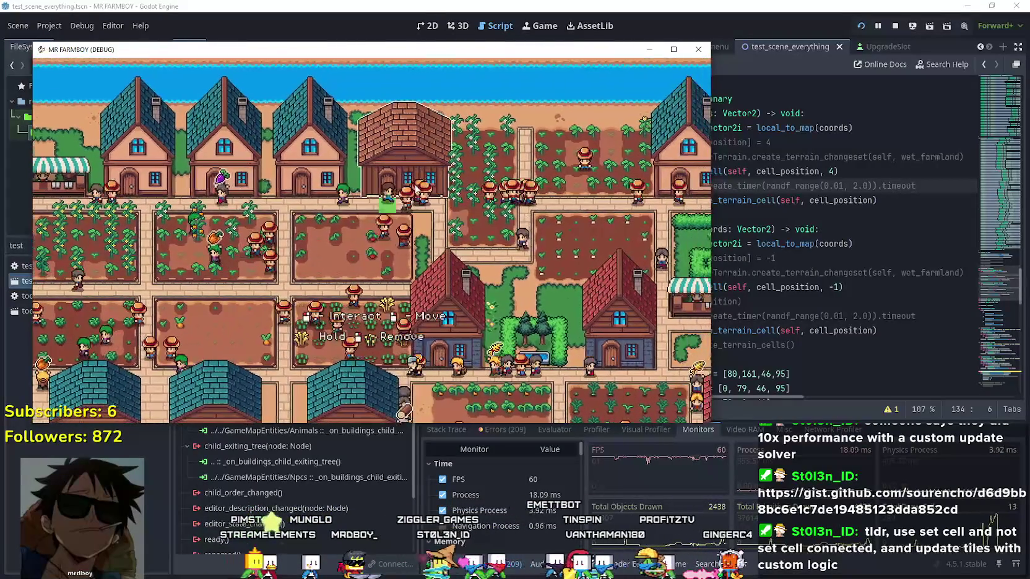
left_click(413, 189)
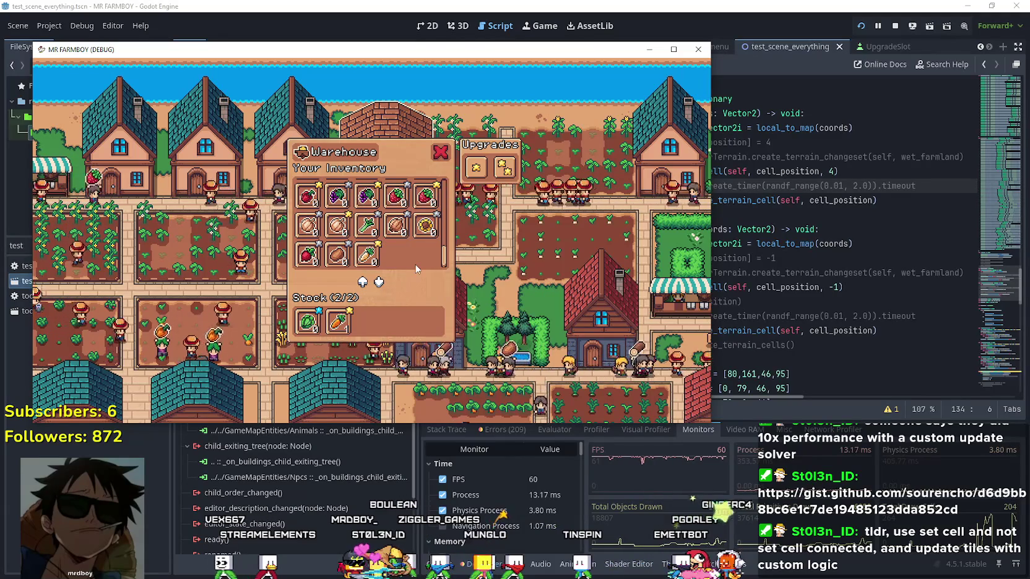
left_click(368, 256)
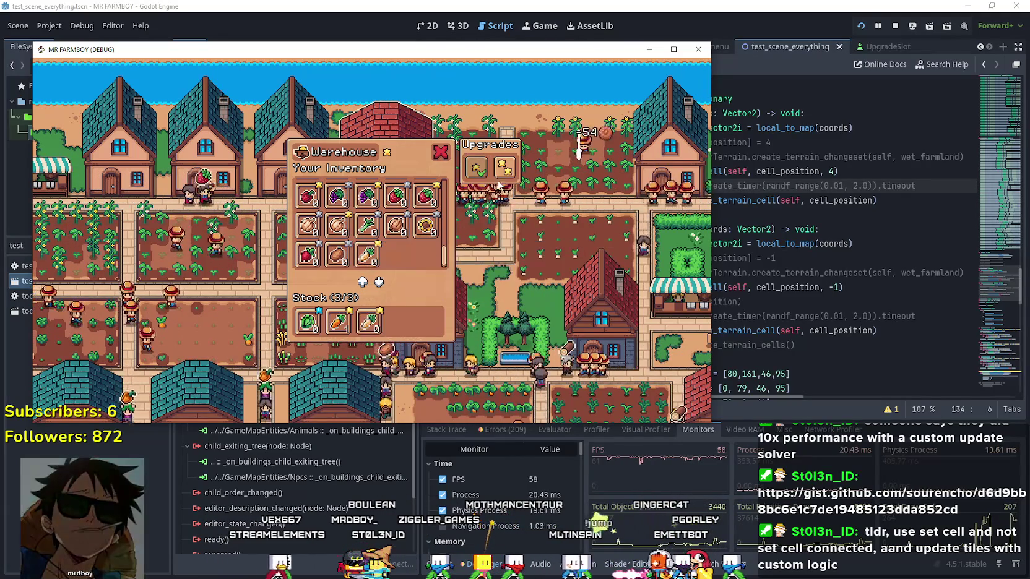
key("Escape")
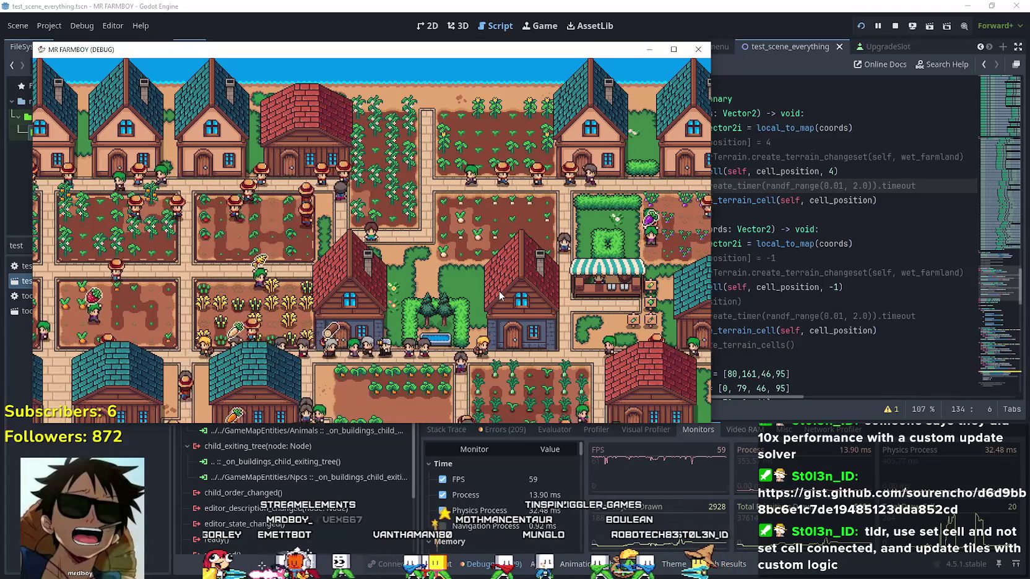
Step: Pan the camera left and down across the village farms, then zoom in on the player
key("Left")
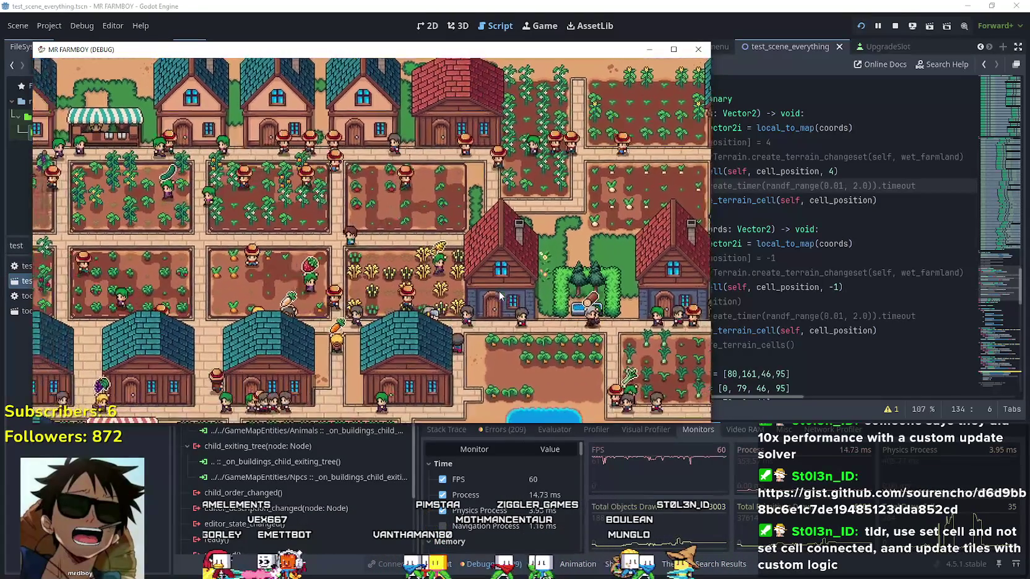
key("Left")
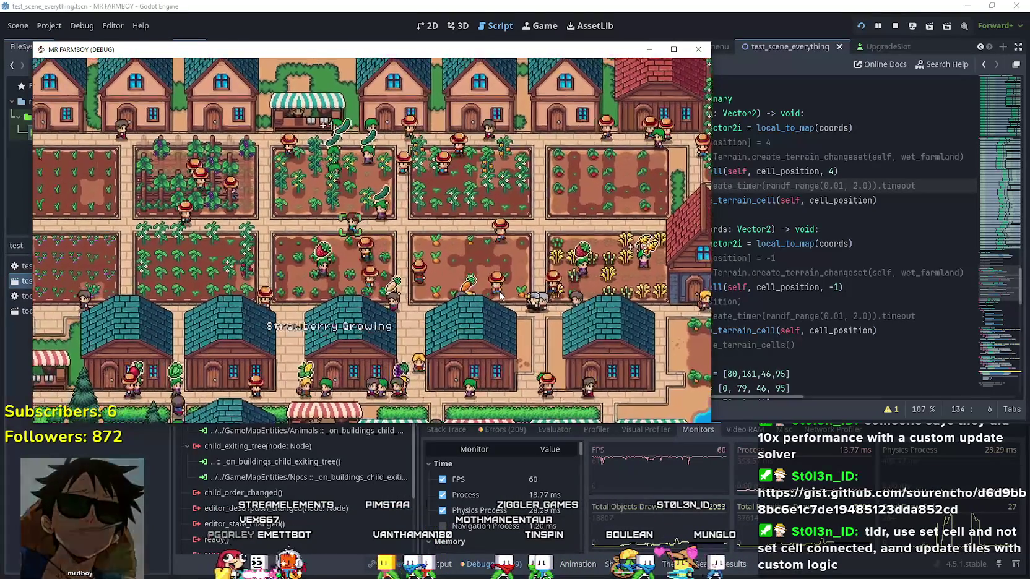
key("Down")
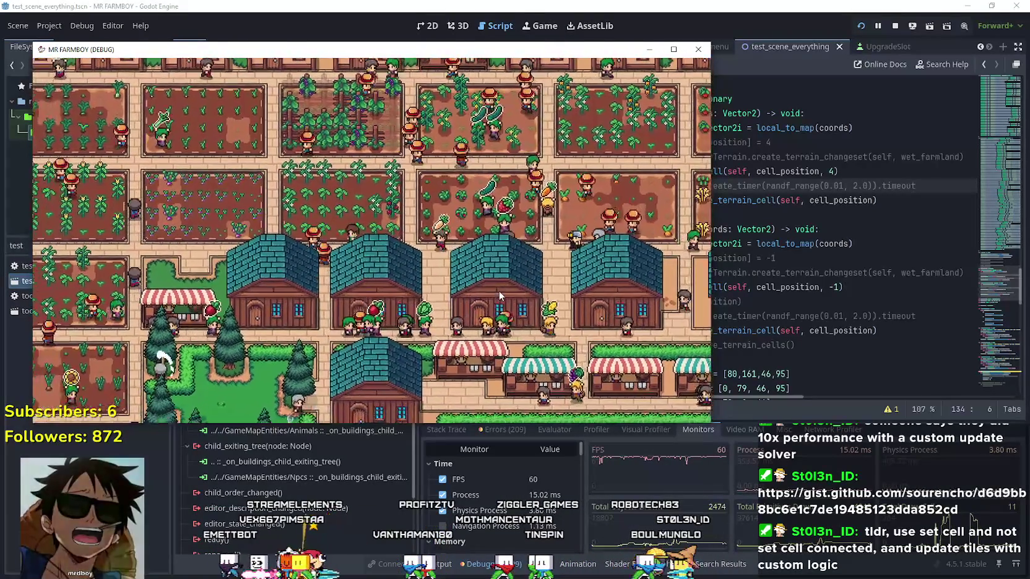
key("Left")
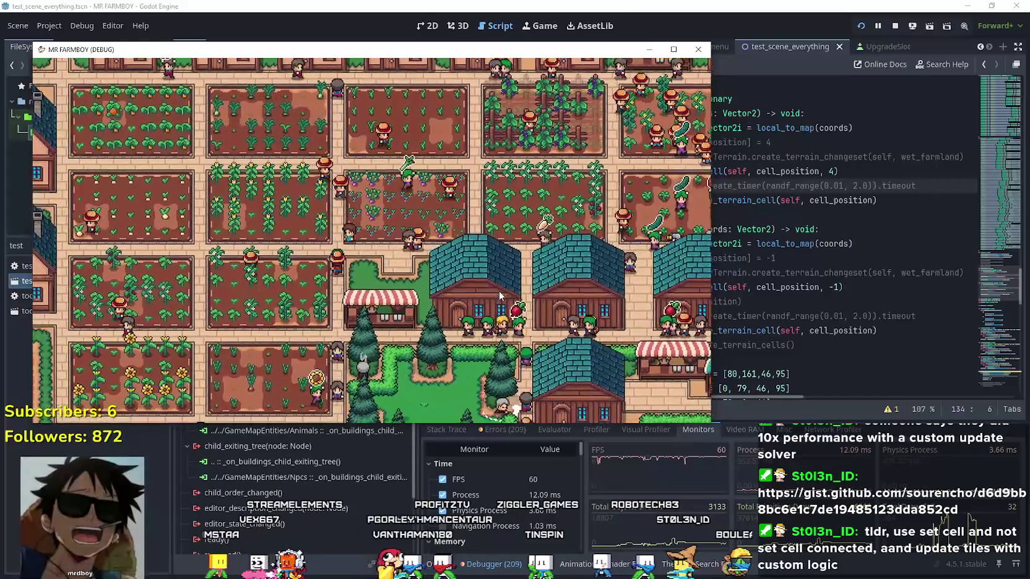
key("Left")
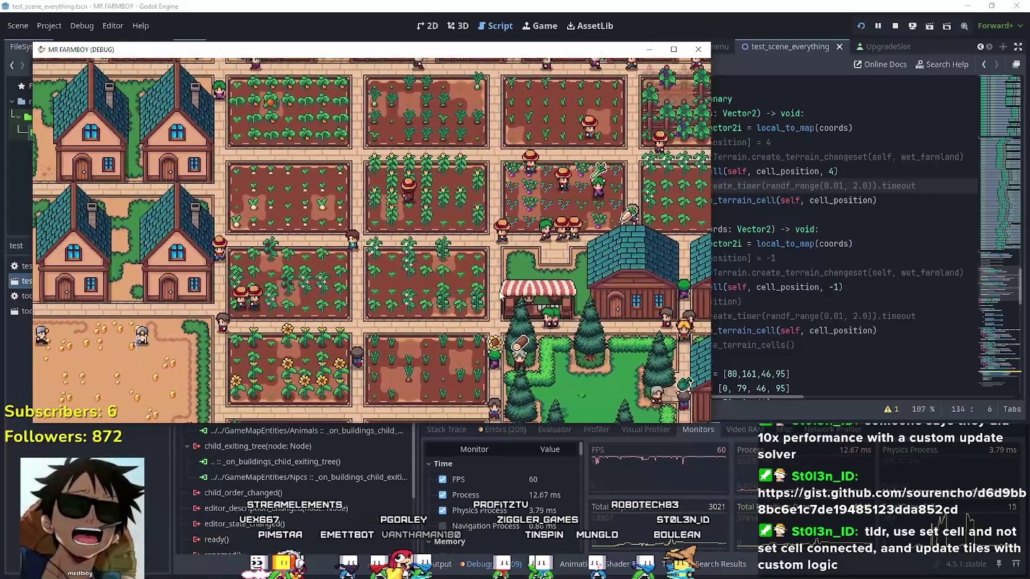
key("Down")
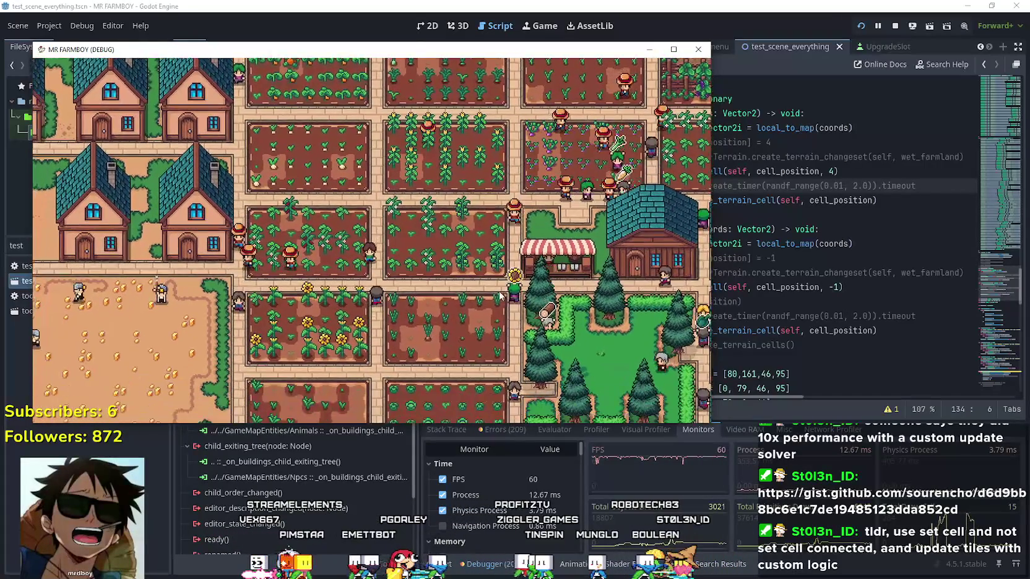
key("Down")
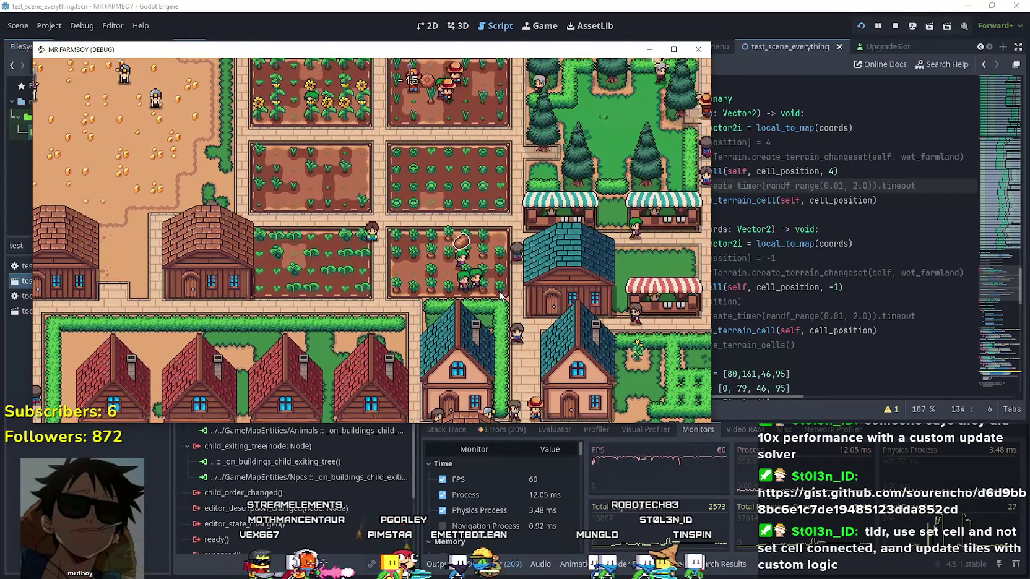
scroll(429, 254, "up", 3)
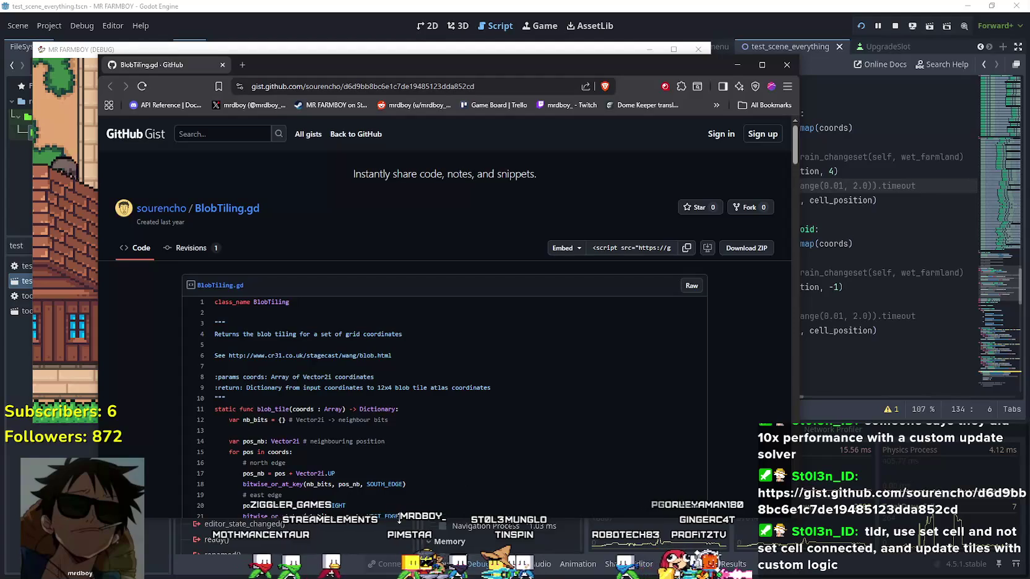
Step: Scroll the BlobTiling.gd gist and open the line 6 cr31.co.uk reference URL in a new tab
scroll(372, 483, "down", 3)
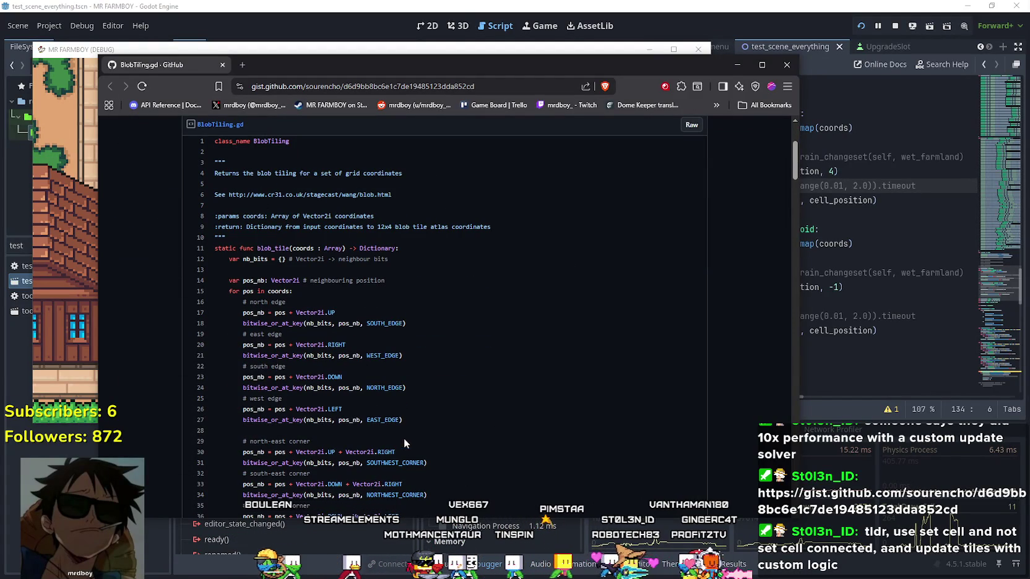
scroll(404, 440, "down", 1)
scroll(322, 298, "up", 1)
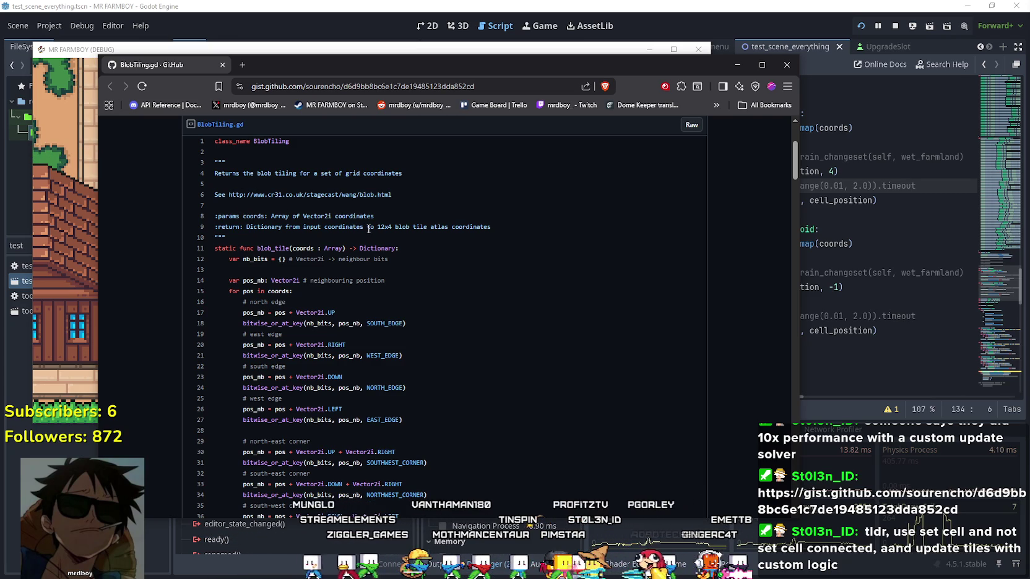
left_click_drag(229, 195, 357, 197)
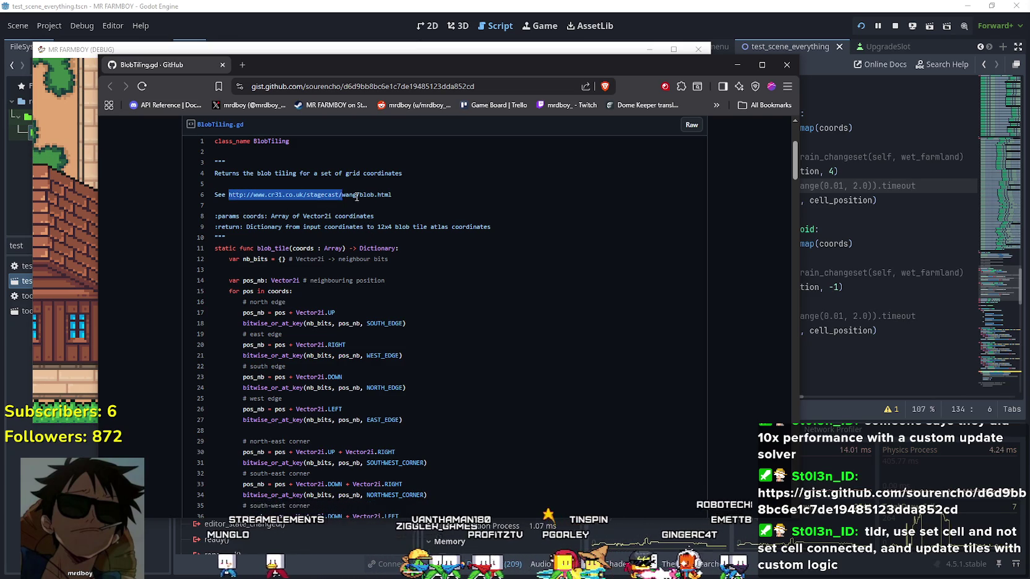
right_click(383, 196)
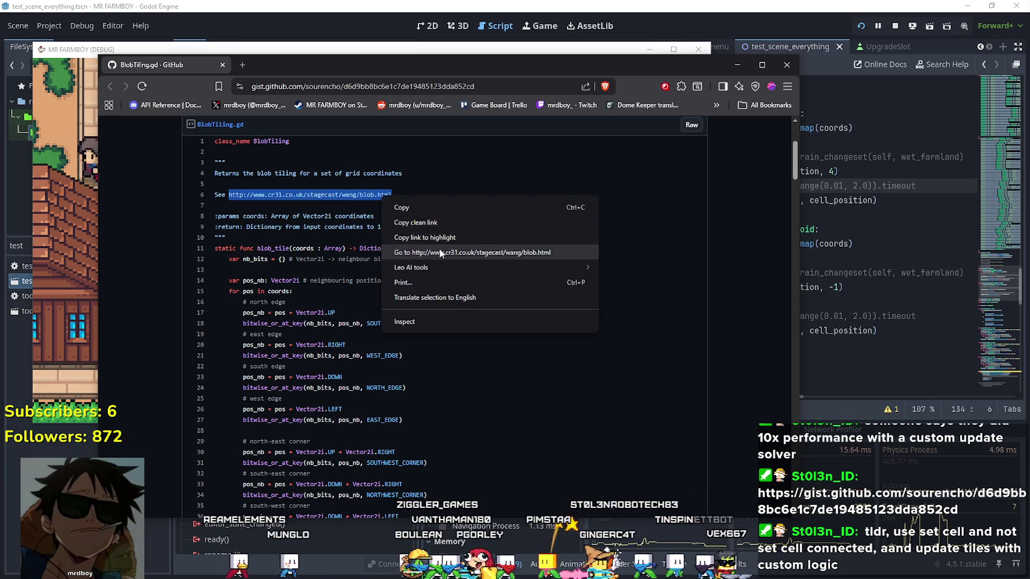
left_click(438, 248)
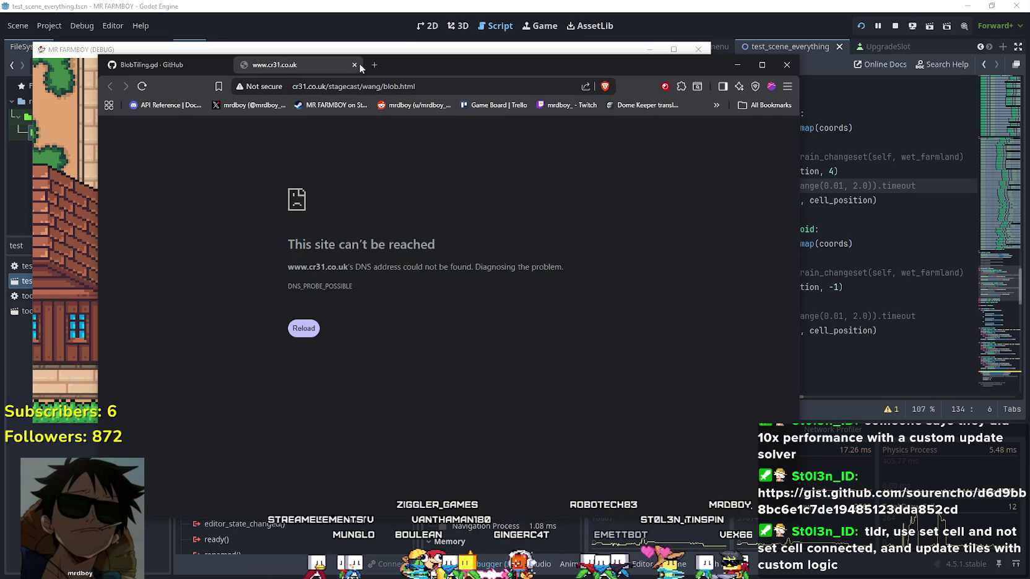
Step: Close the unreachable cr31 tab, scroll down the gist code, and move the browser window right
left_click(355, 64)
scroll(433, 373, "down", 2)
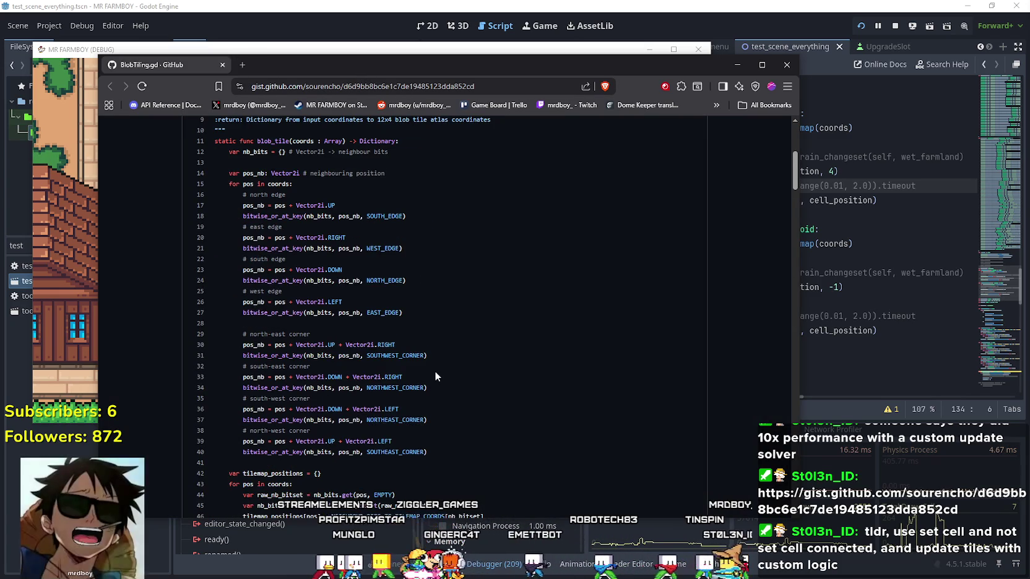
scroll(434, 369, "down", 1)
left_click_drag(333, 55, 429, 47)
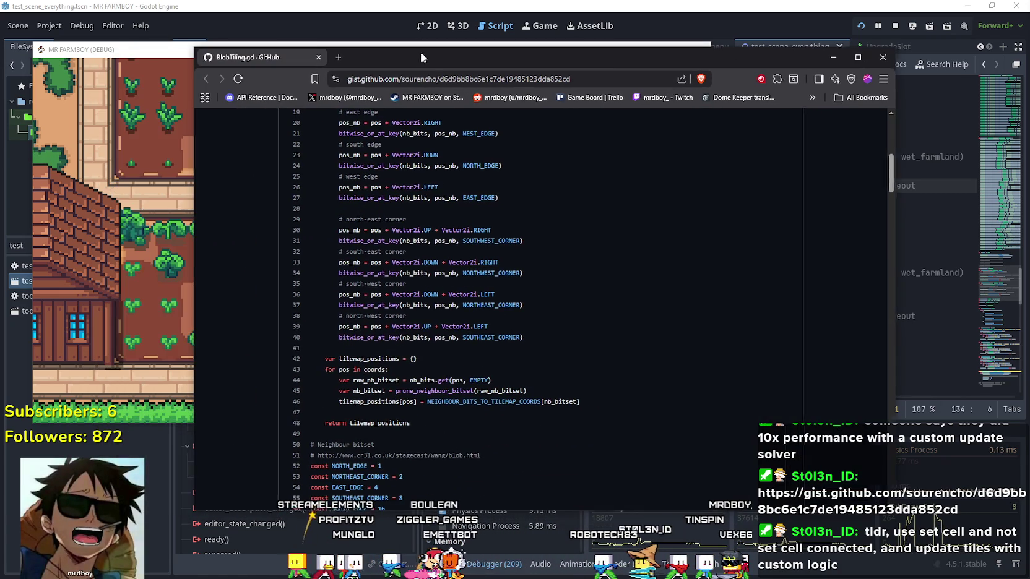
scroll(507, 355, "down", 2)
scroll(658, 385, "up", 2)
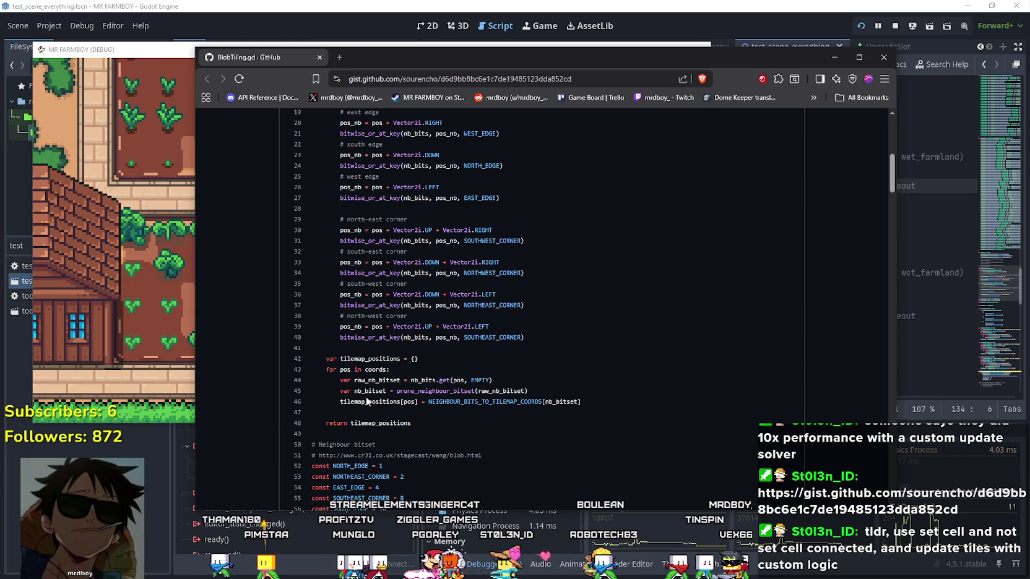
left_click_drag(368, 399, 614, 398)
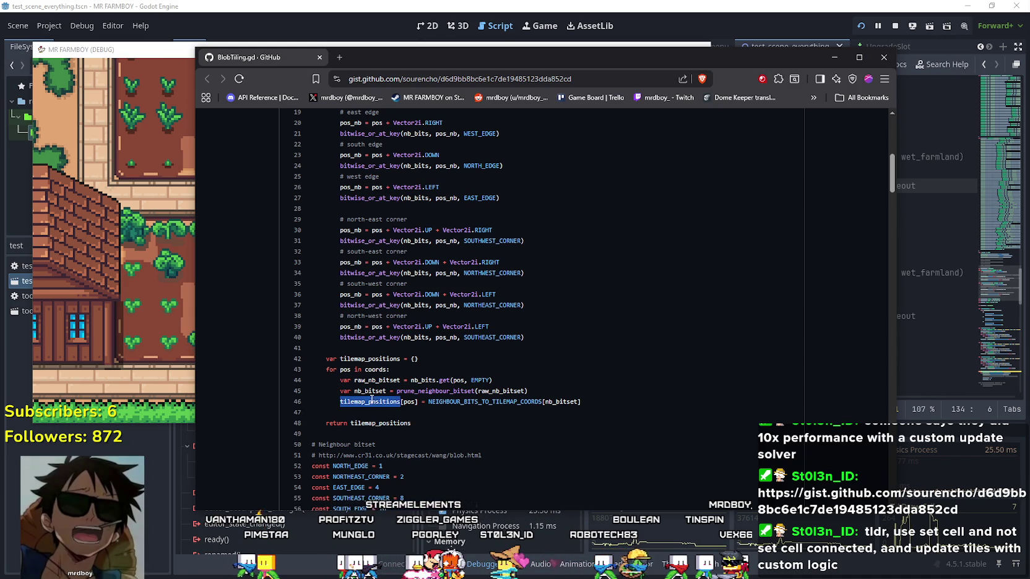
left_click(608, 404)
scroll(607, 404, "down", 1)
scroll(608, 405, "down", 6)
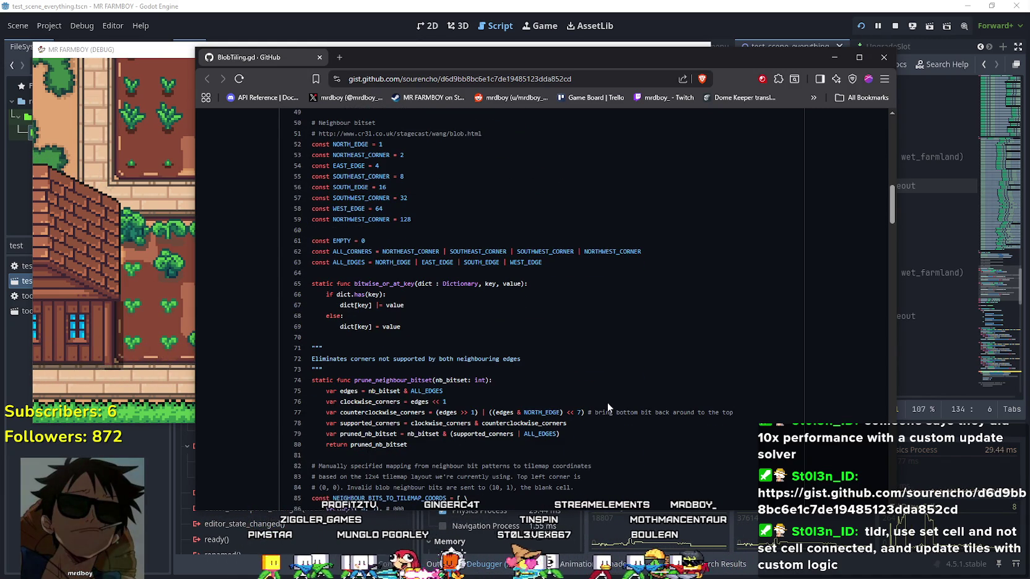
double_click(508, 358)
left_click_drag(310, 358, 321, 114)
scroll(664, 387, "down", 1)
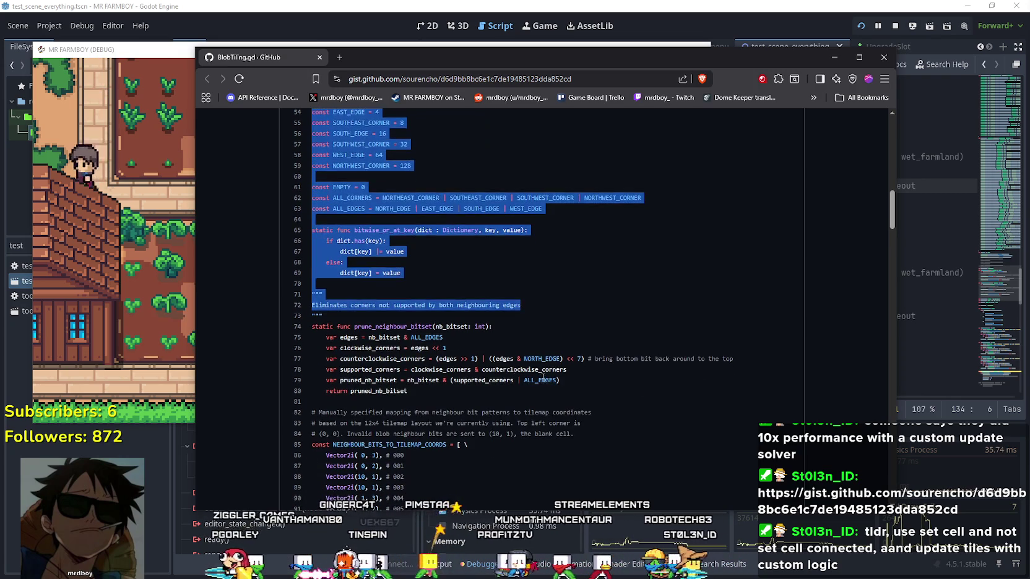
left_click(665, 386)
scroll(665, 388, "down", 6)
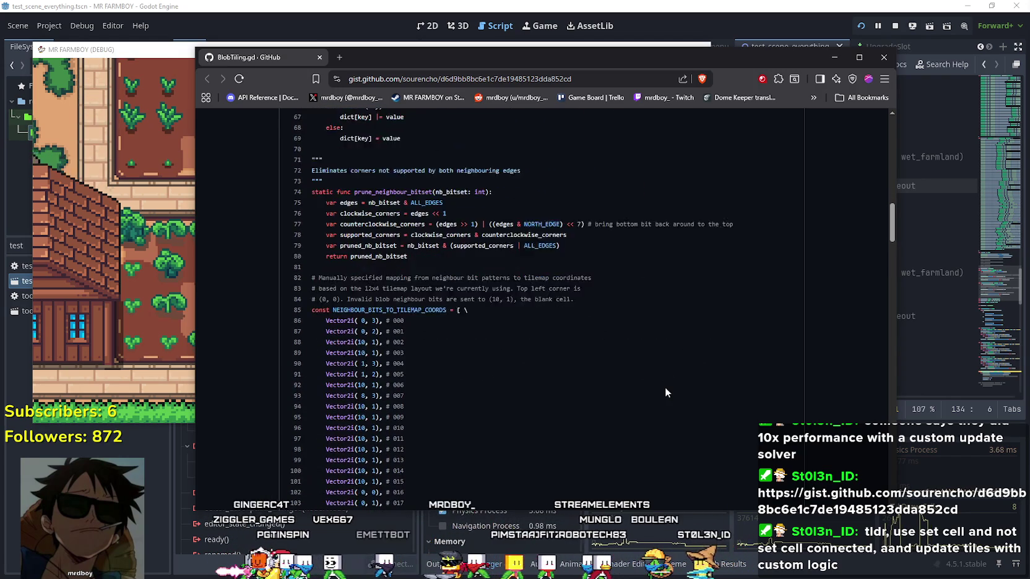
scroll(665, 392, "up", 3)
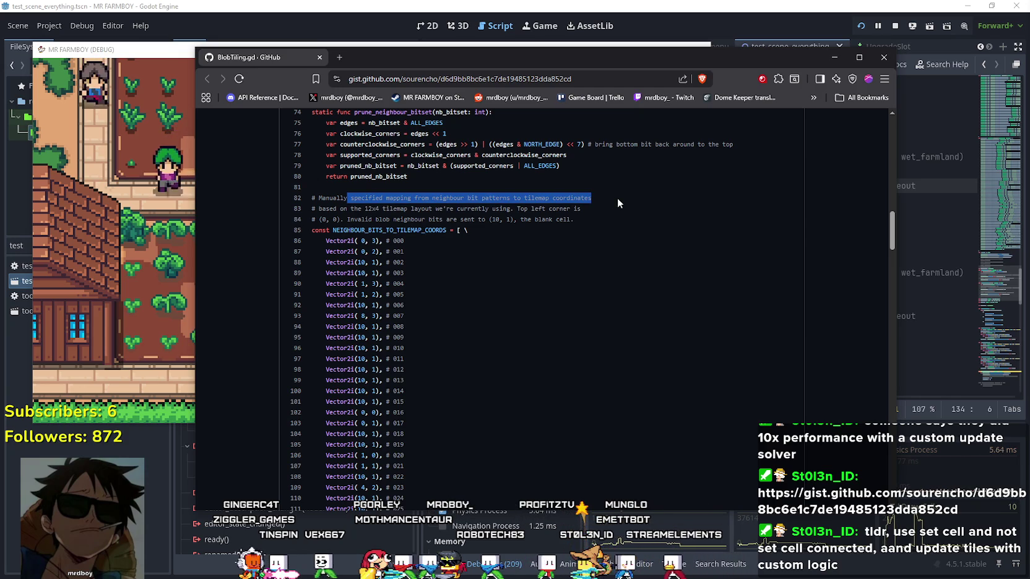
left_click(323, 204)
left_click_drag(322, 204, 584, 219)
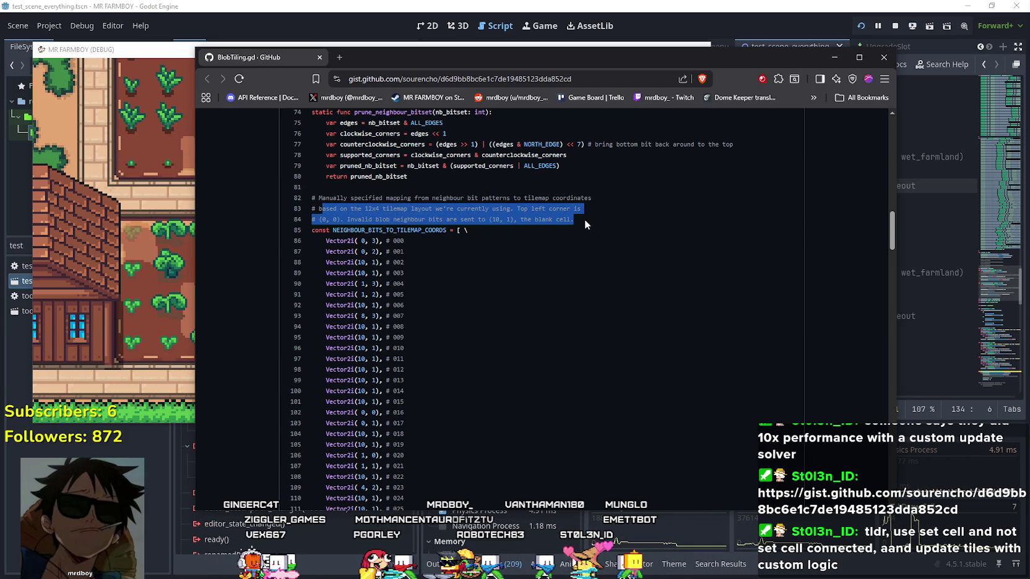
left_click(585, 221)
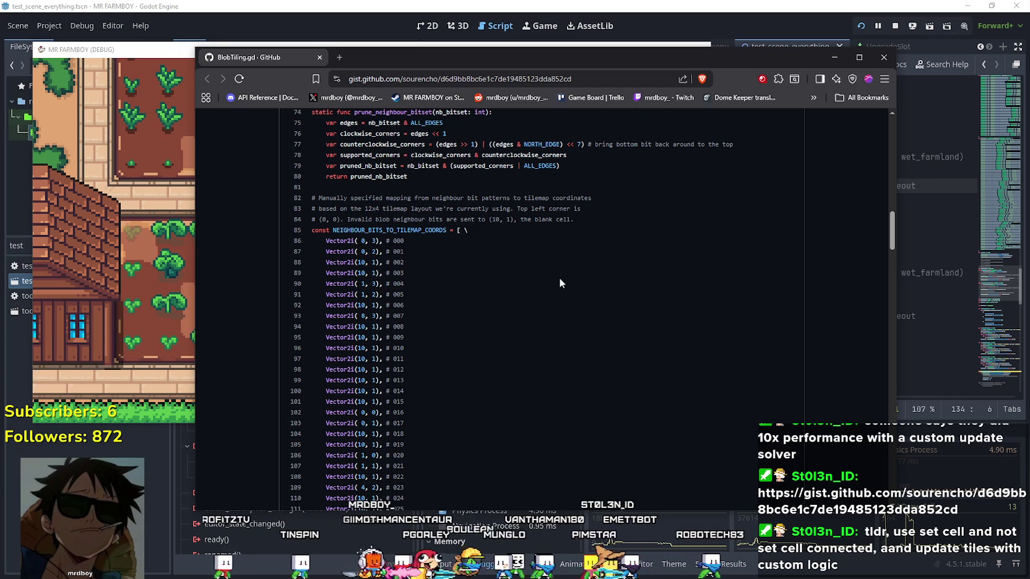
scroll(560, 282, "down", 10)
scroll(563, 282, "down", 6)
mouse_move(891, 337)
left_mouse_down()
mouse_move(892, 229)
mouse_move(859, 386)
mouse_move(874, 515)
left_mouse_up()
mouse_move(866, 459)
left_mouse_down()
mouse_move(865, 169)
mouse_move(859, 214)
mouse_move(885, 148)
left_mouse_up()
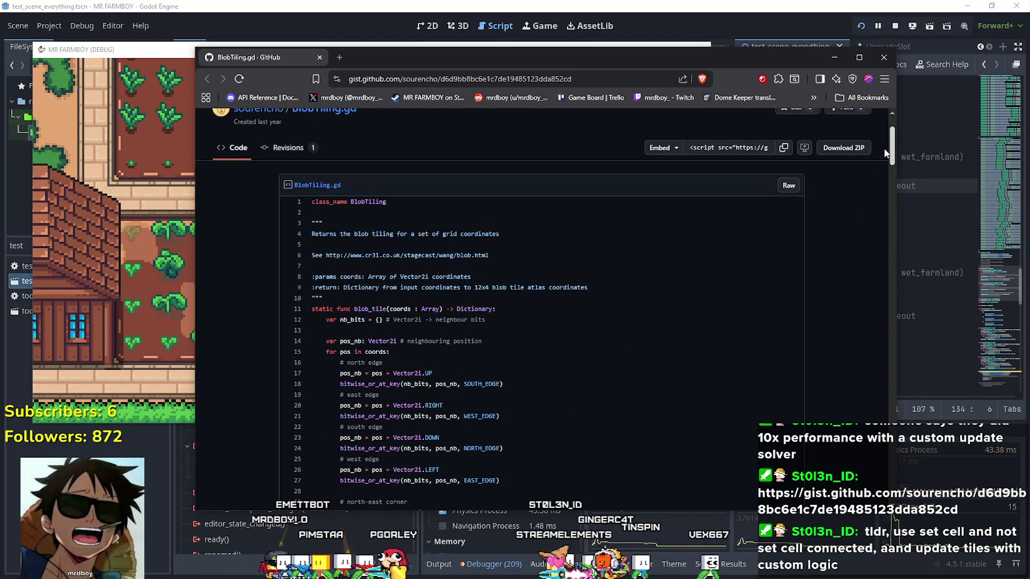
left_click_drag(885, 152, 865, 186)
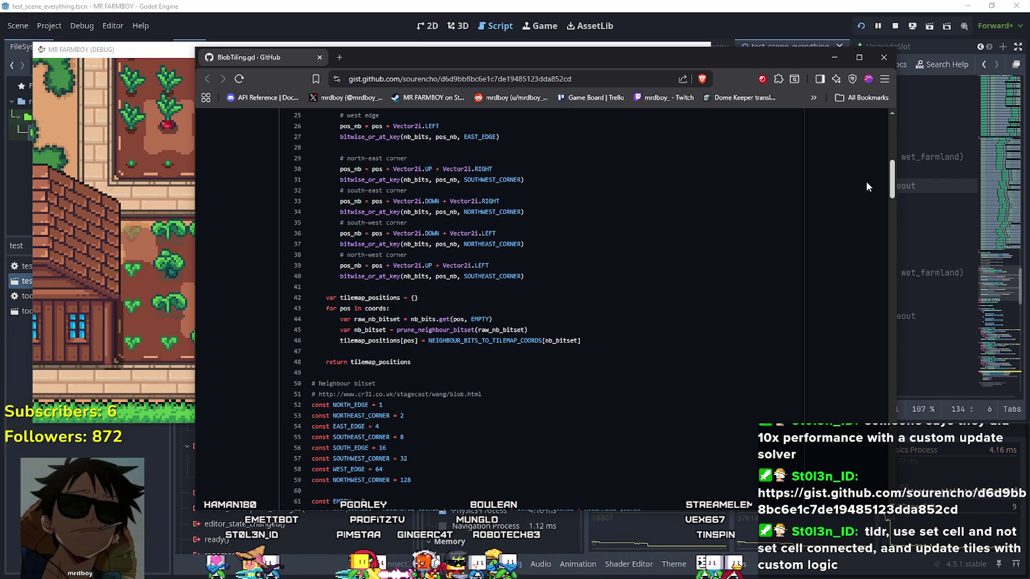
left_click_drag(867, 185, 865, 187)
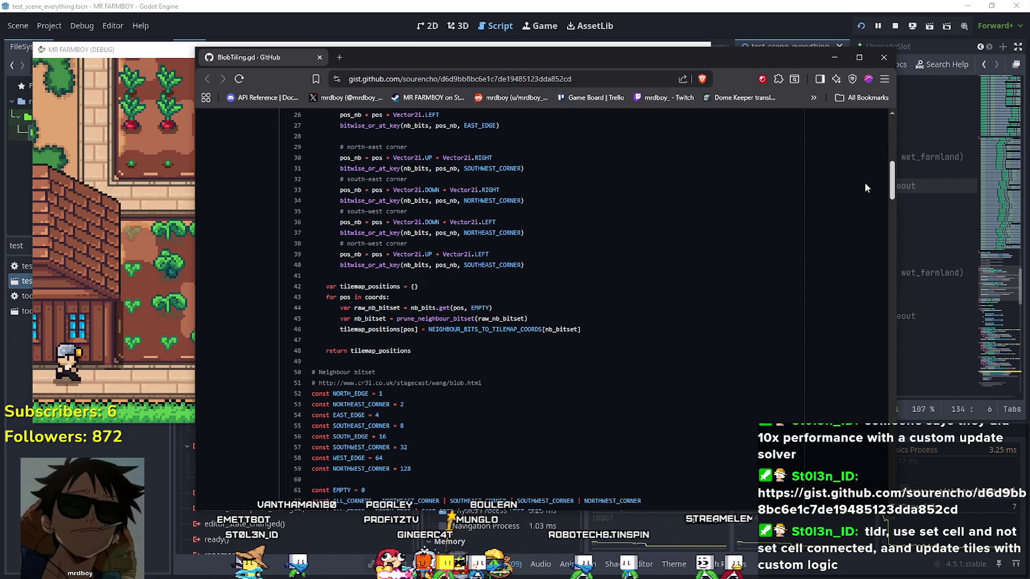
scroll(860, 191, "down", 2)
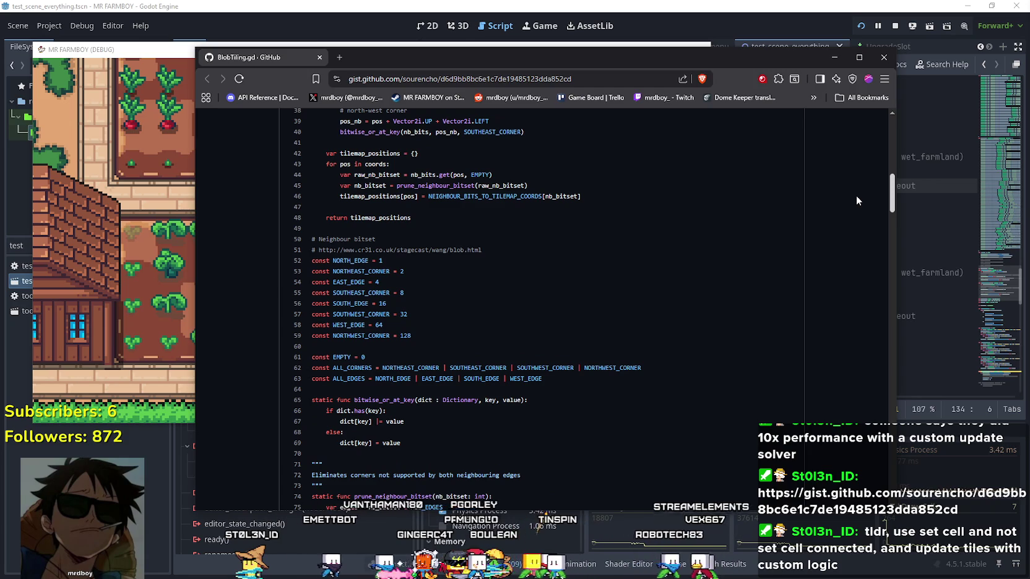
scroll(856, 198, "down", 4)
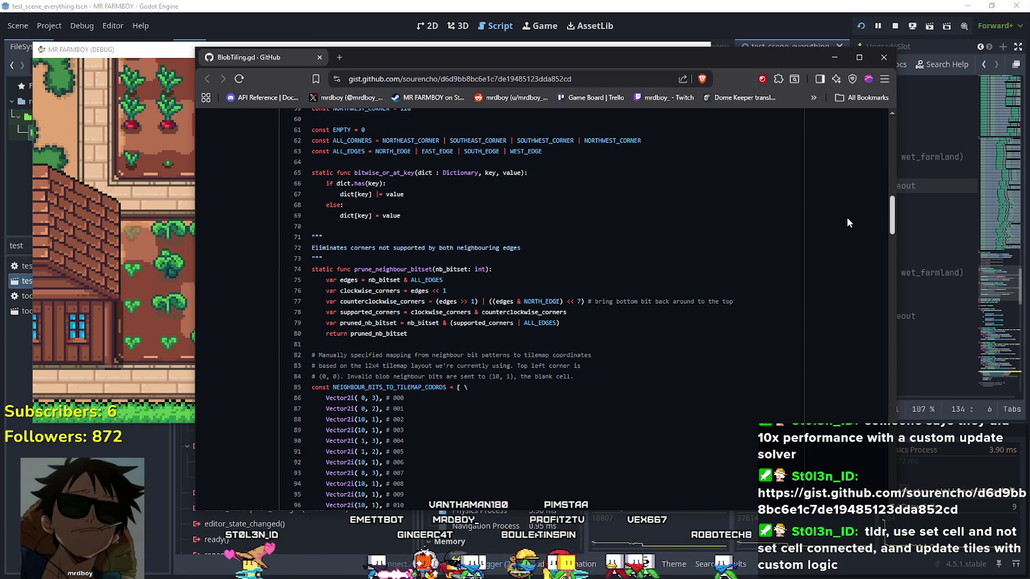
scroll(846, 217, "up", 12)
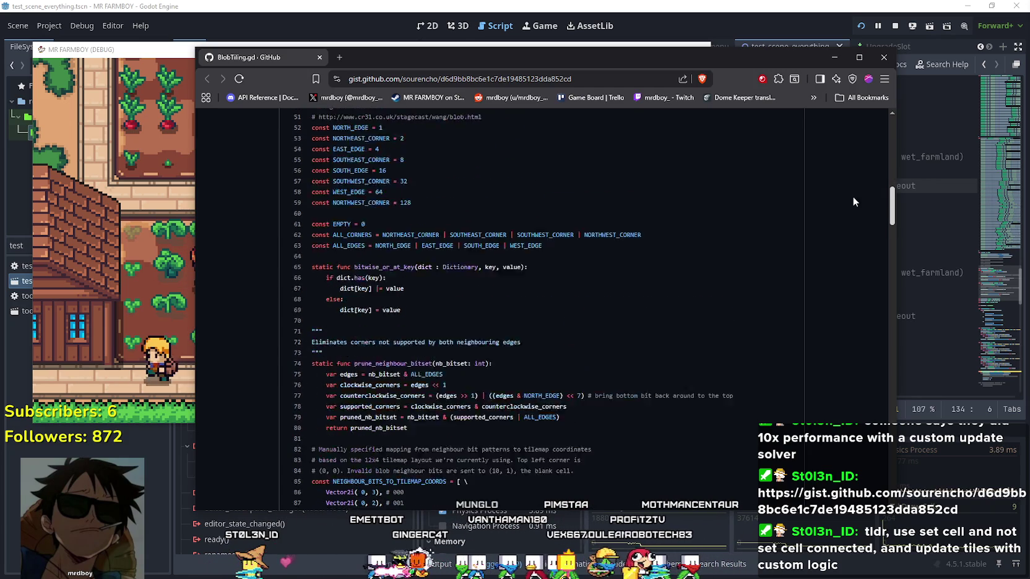
scroll(841, 186, "down", 15)
scroll(845, 217, "up", 5)
scroll(844, 204, "down", 5)
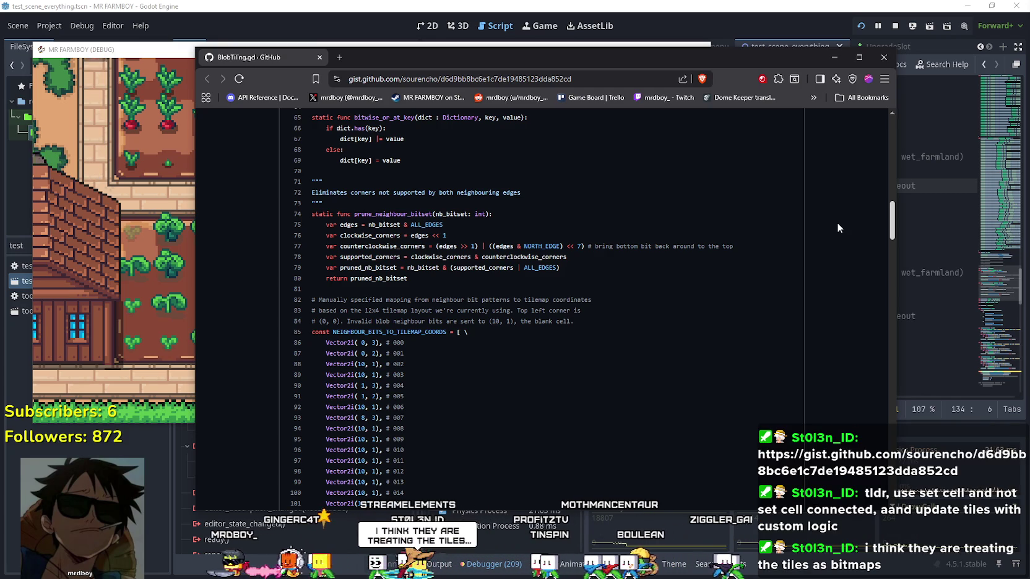
scroll(838, 224, "up", 6)
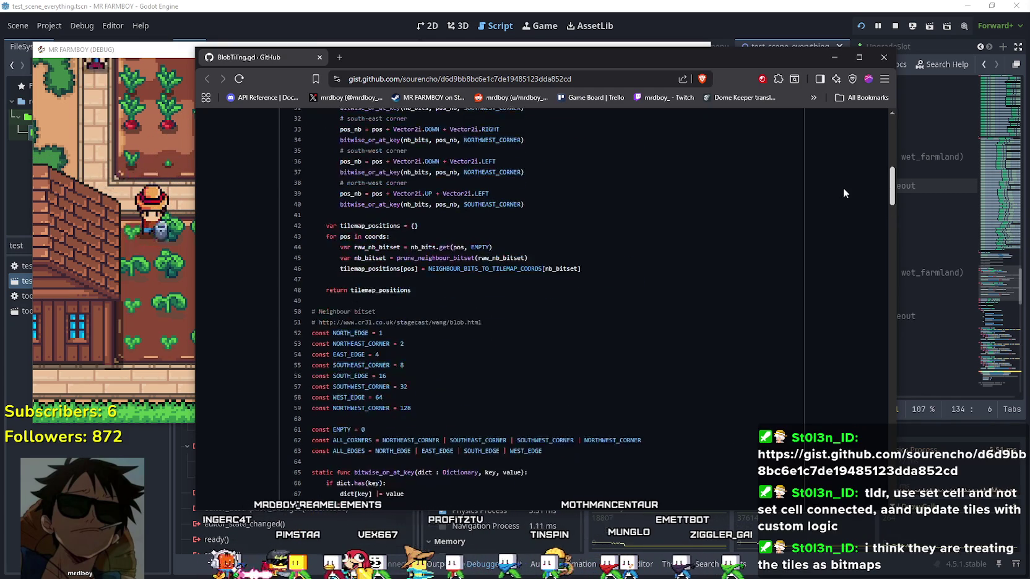
scroll(844, 179, "up", 3)
scroll(828, 191, "down", 4)
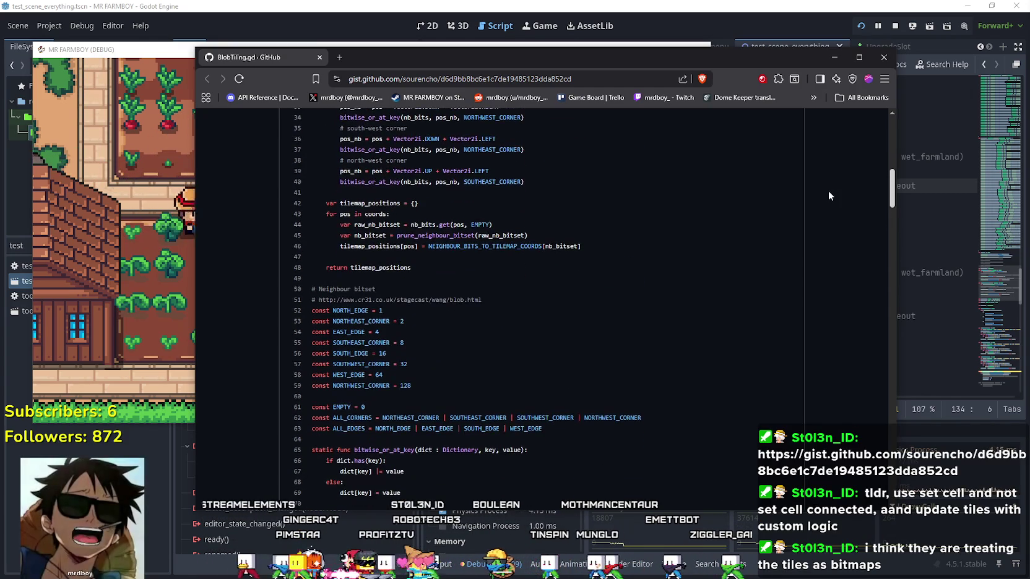
scroll(827, 190, "up", 10)
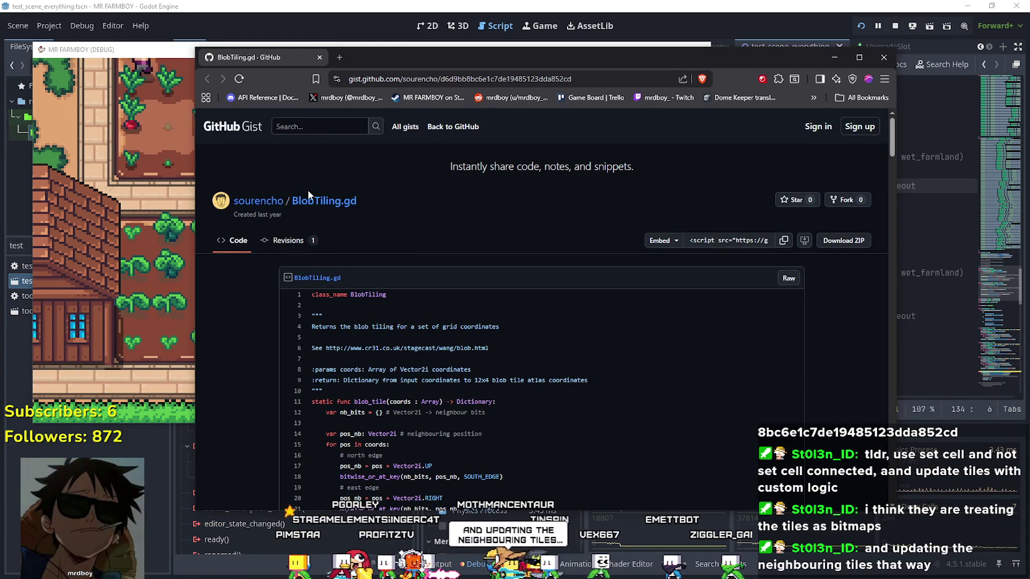
left_click(258, 200)
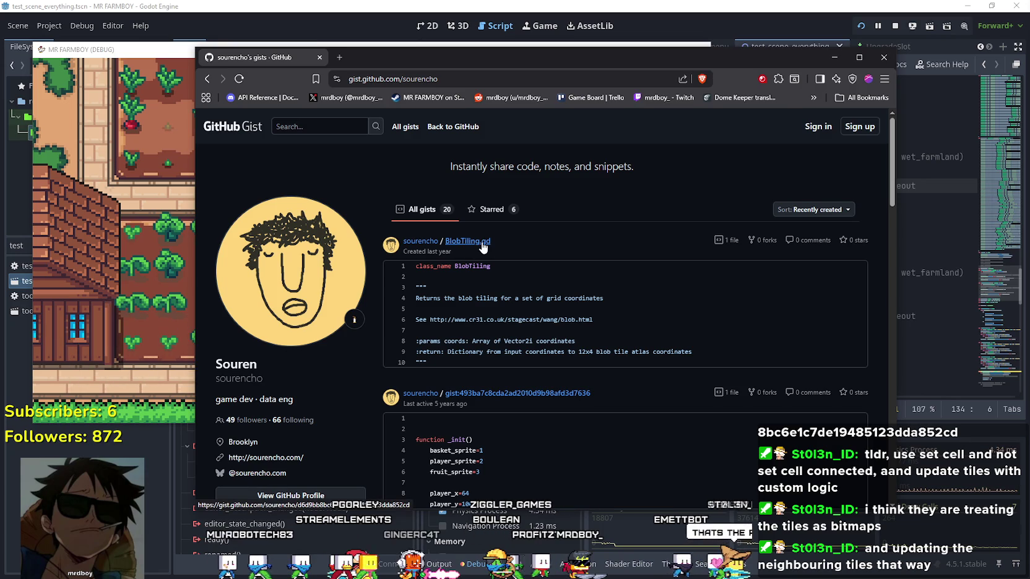
scroll(481, 247, "down", 4)
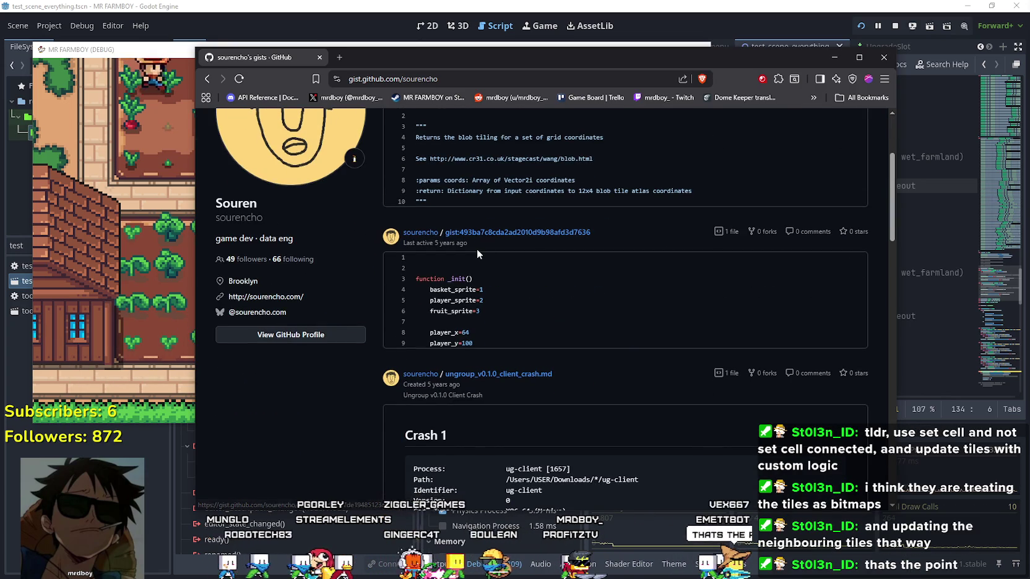
scroll(477, 249, "down", 2)
scroll(478, 247, "down", 2)
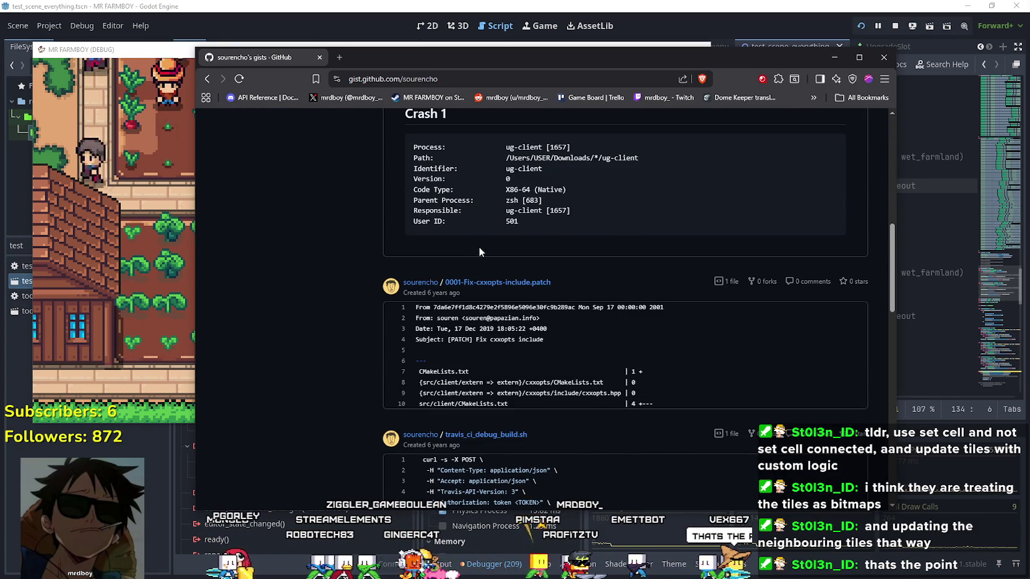
scroll(478, 246, "up", 8)
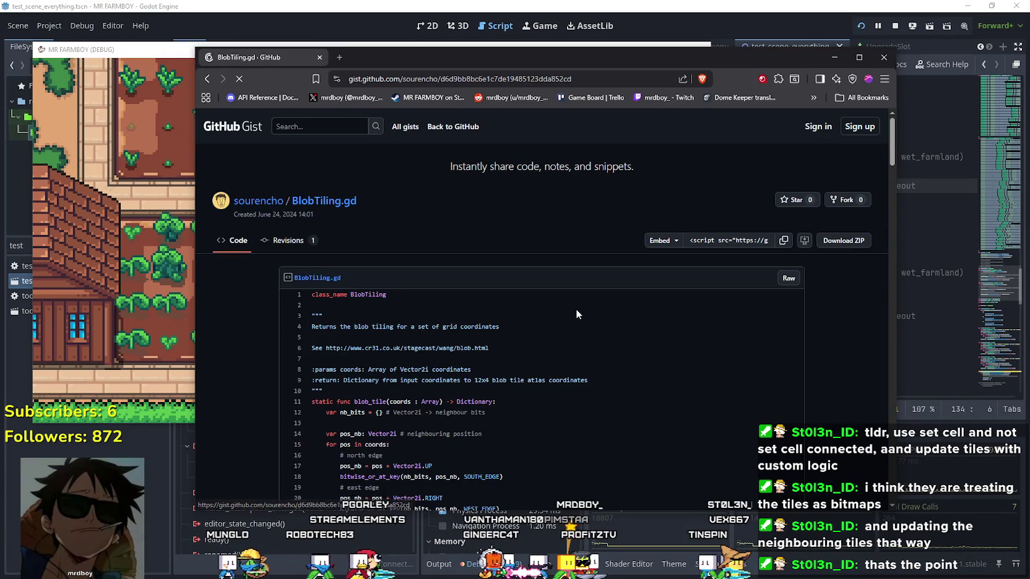
scroll(576, 310, "down", 3)
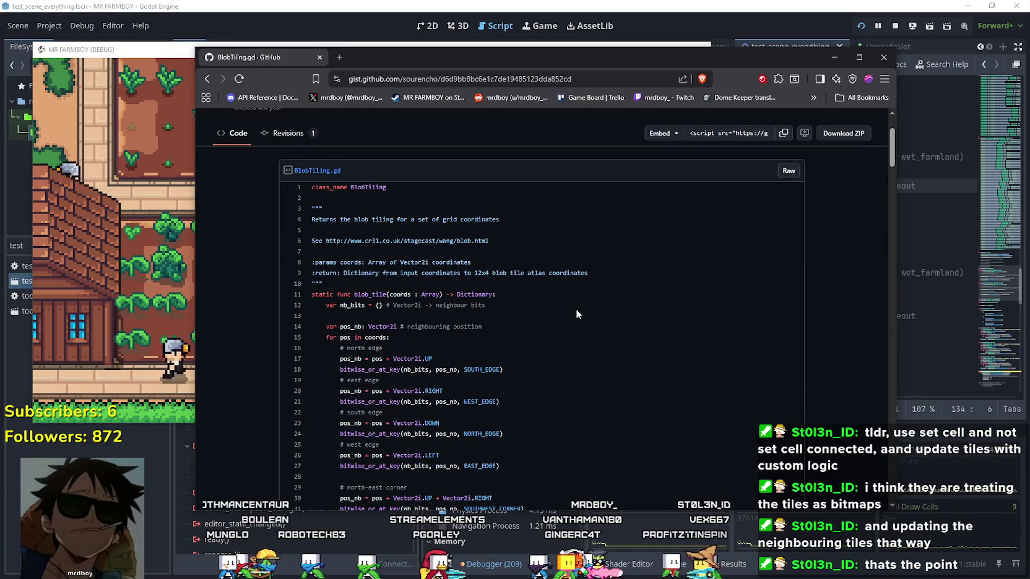
scroll(576, 310, "down", 1)
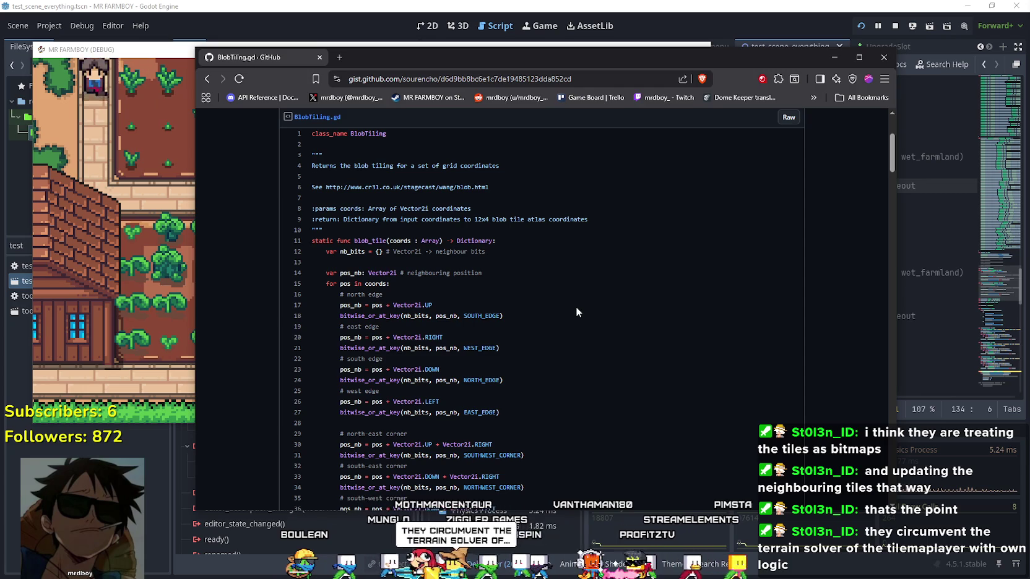
scroll(576, 310, "down", 3)
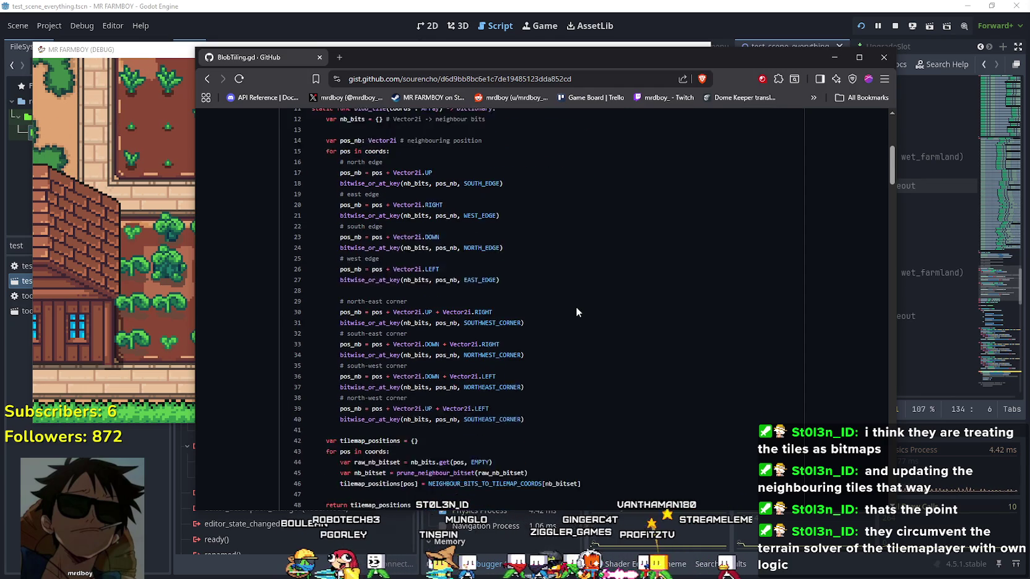
scroll(576, 307, "down", 1)
left_click_drag(892, 166, 888, 183)
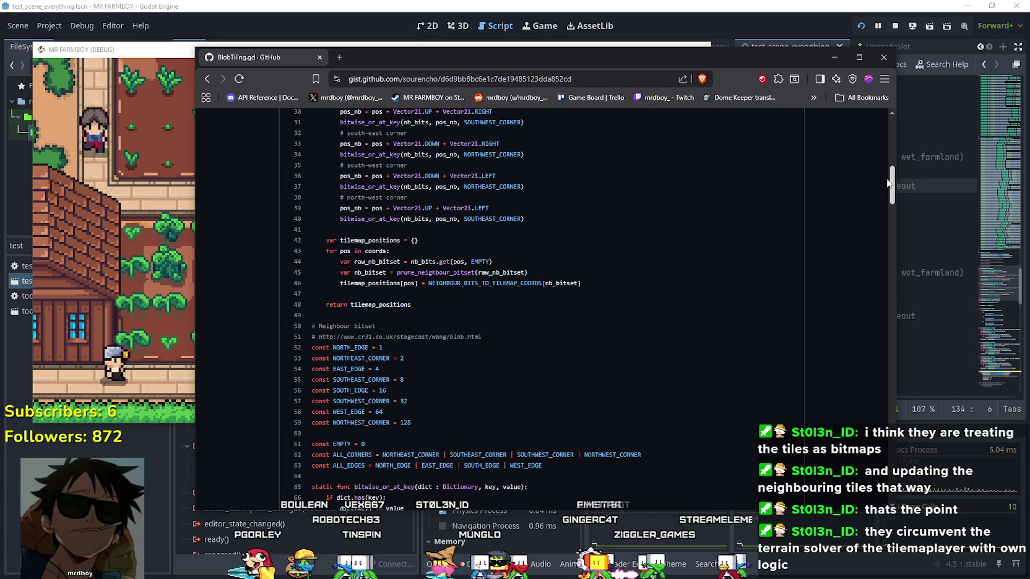
scroll(452, 218, "down", 2)
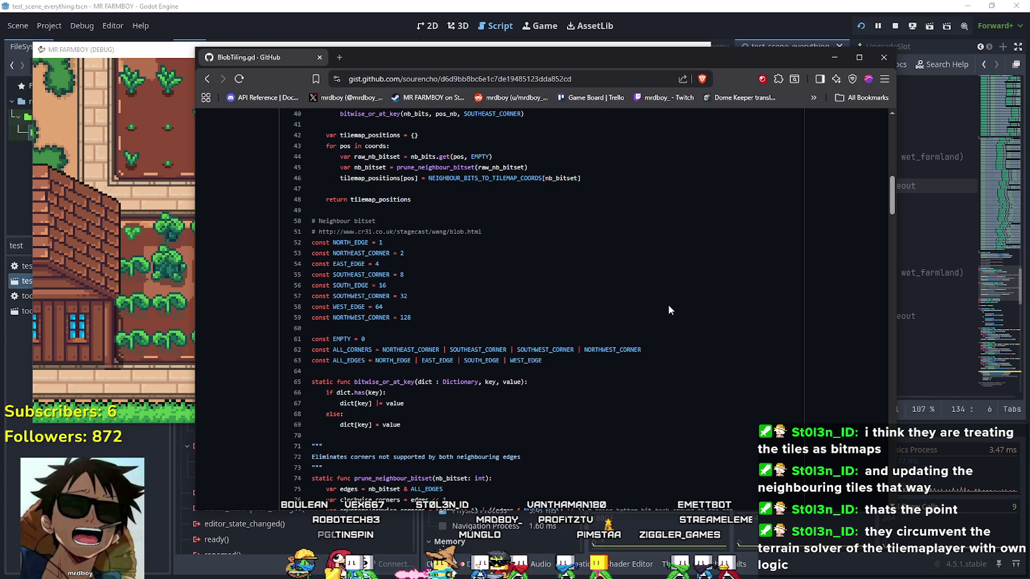
scroll(666, 302, "down", 2)
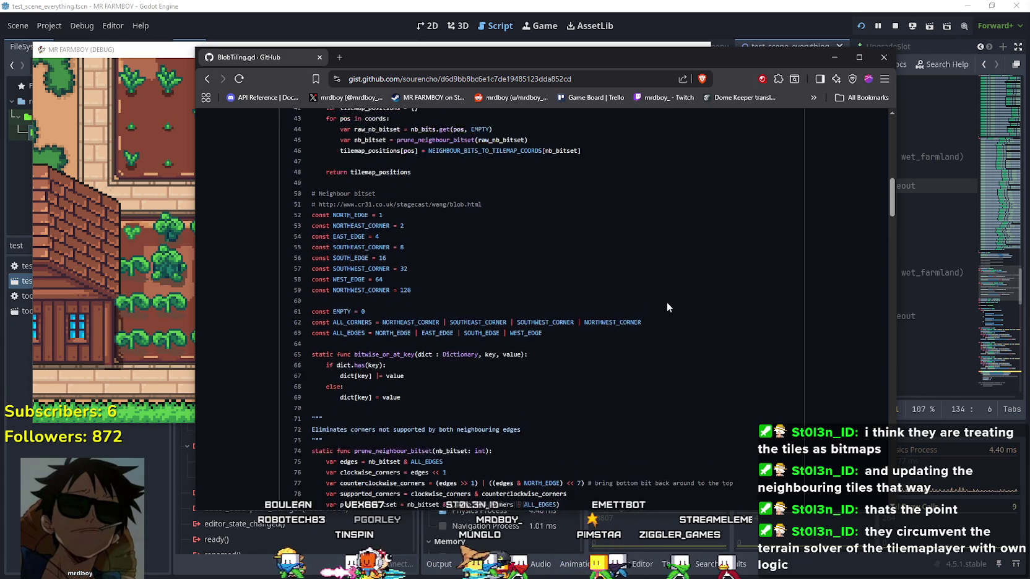
scroll(418, 295, "down", 2)
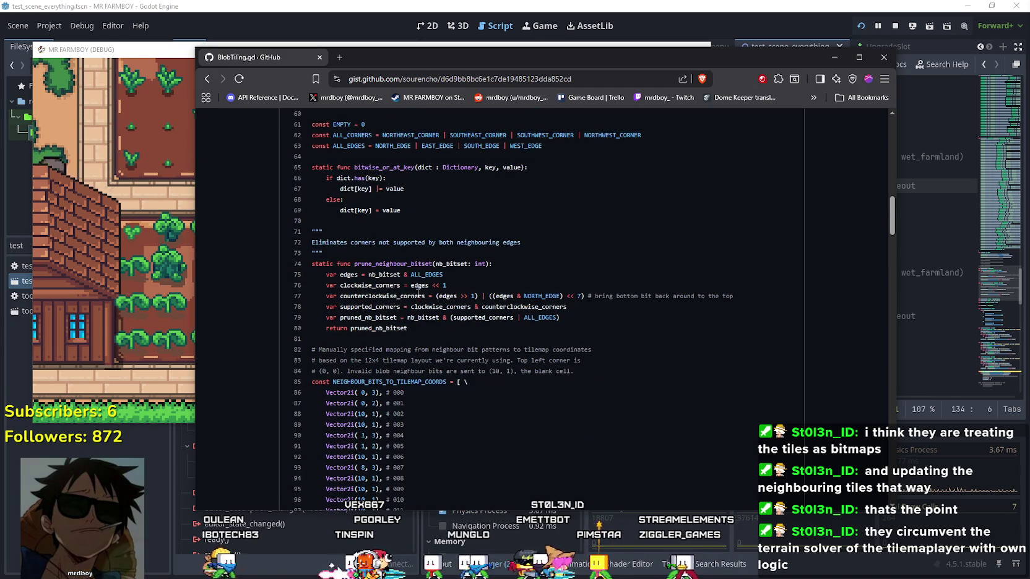
scroll(512, 340, "down", 2)
scroll(511, 338, "down", 10)
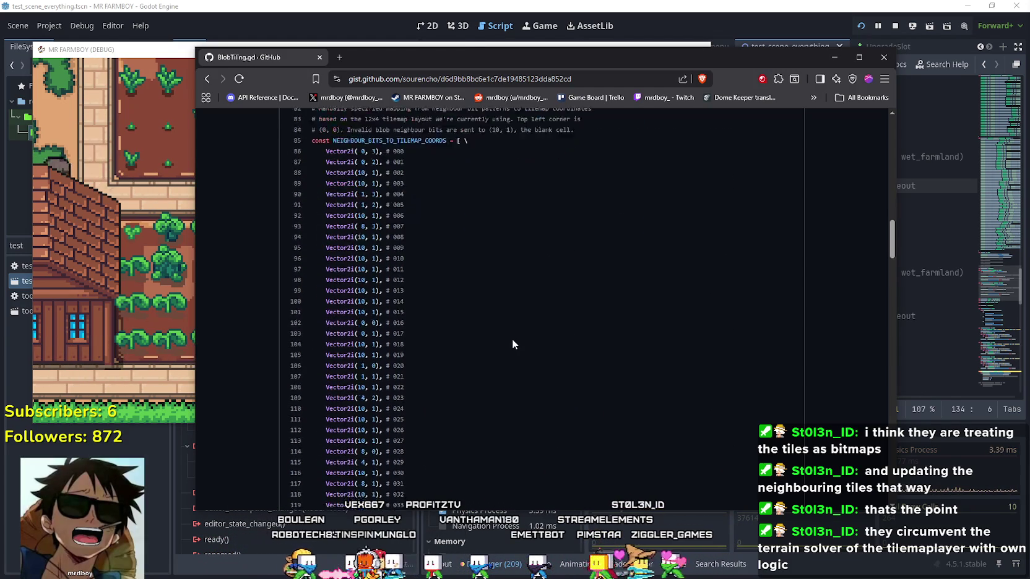
mouse_move(897, 284)
left_mouse_down()
mouse_move(879, 372)
mouse_move(872, 183)
mouse_move(855, 203)
left_mouse_up()
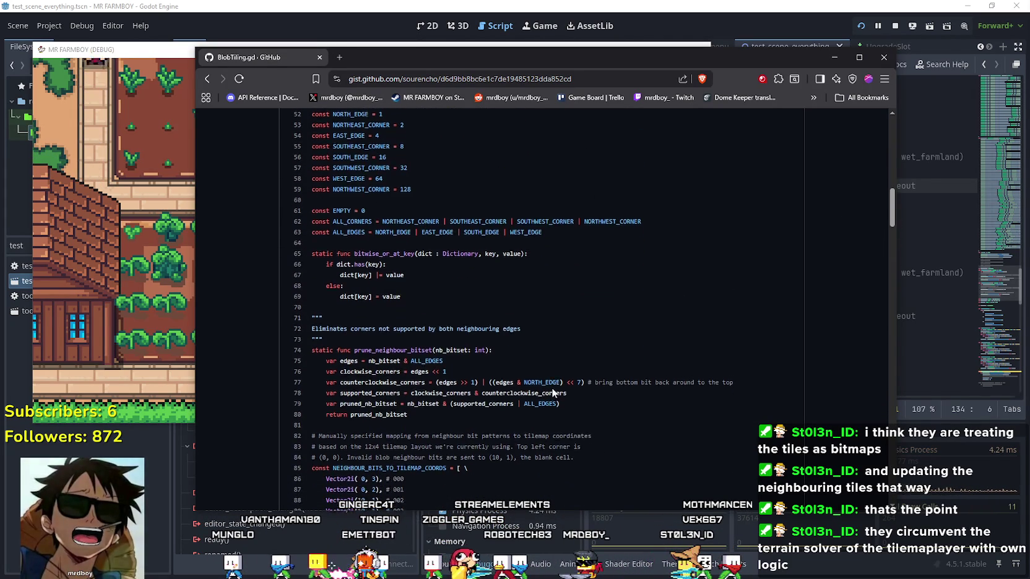
scroll(553, 385, "up", 8)
scroll(555, 387, "up", 3)
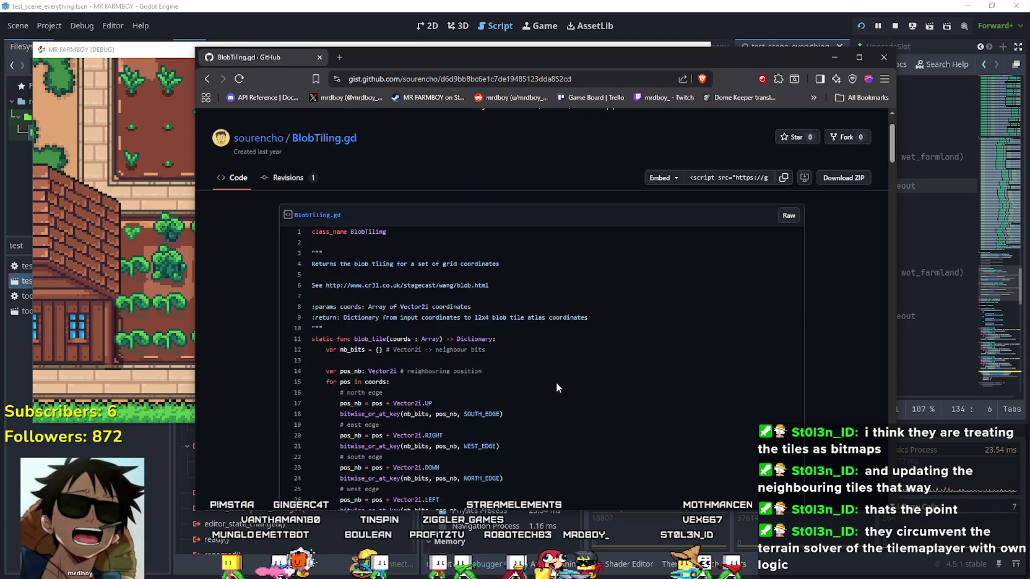
scroll(556, 382, "down", 2)
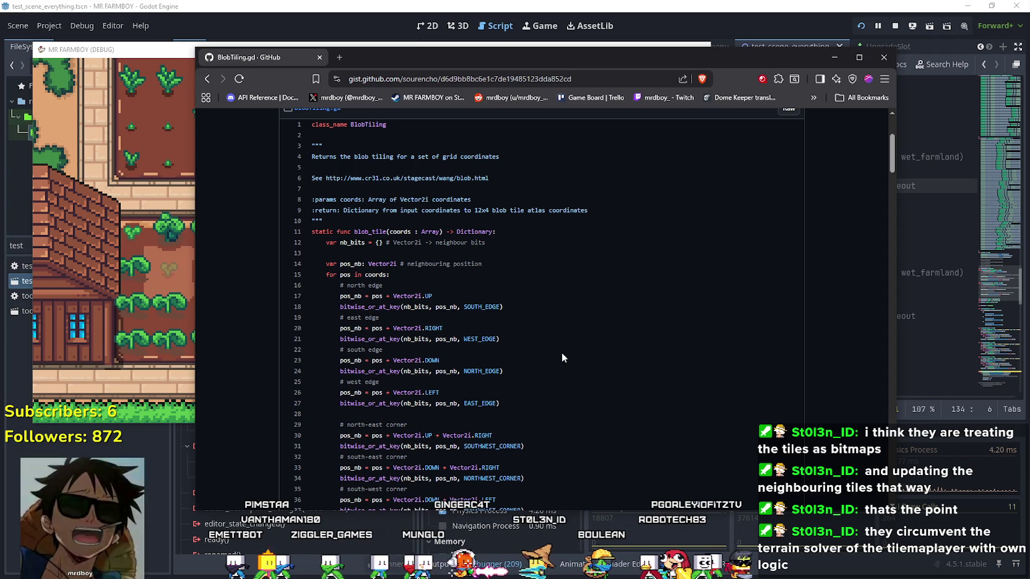
scroll(513, 328, "down", 1)
scroll(488, 316, "down", 2)
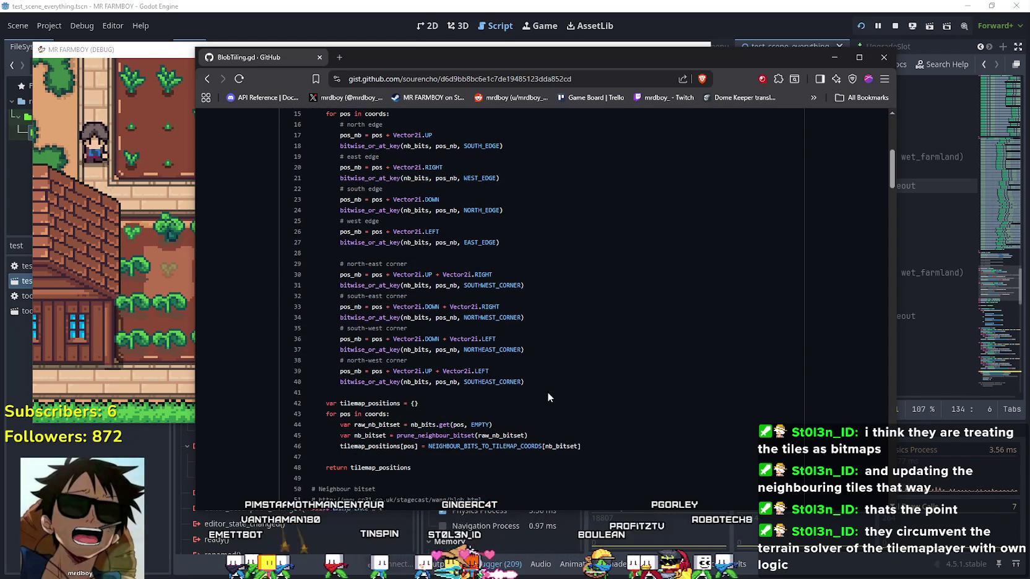
mouse_move(584, 396)
left_mouse_down()
mouse_move(446, 394)
mouse_move(372, 362)
mouse_move(318, 370)
left_mouse_up()
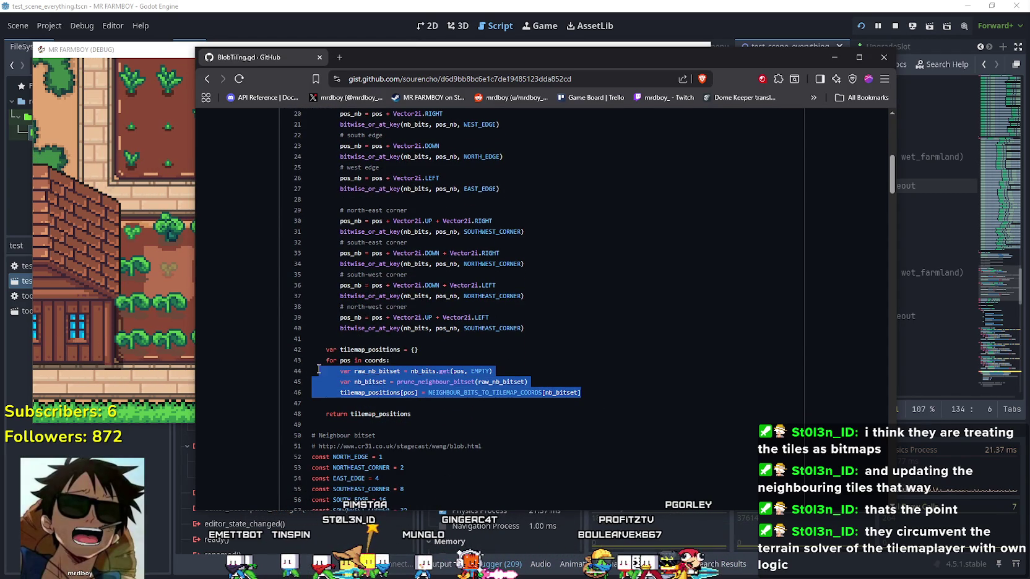
left_click(578, 392)
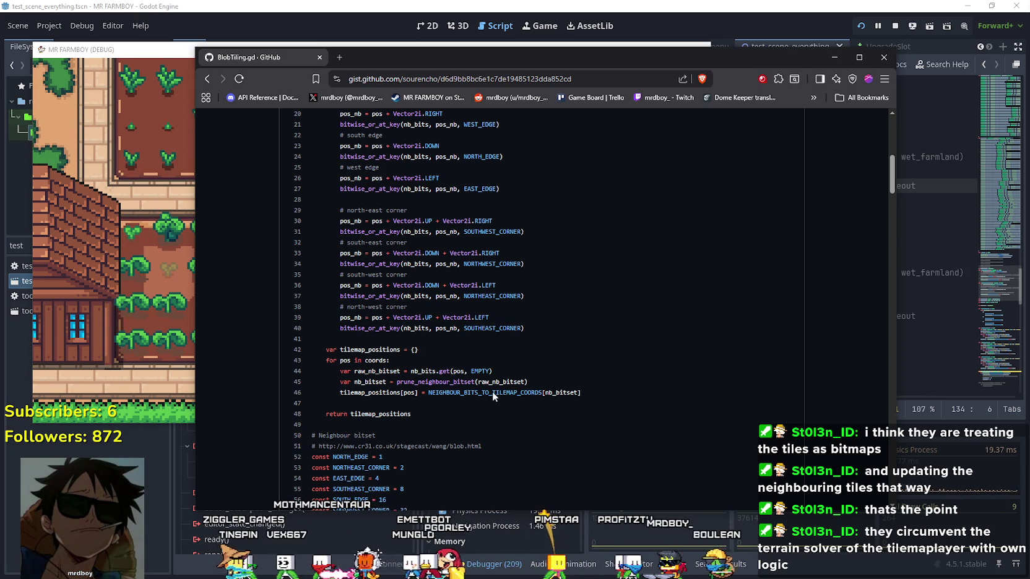
scroll(482, 422, "up", 1)
scroll(400, 385, "down", 1)
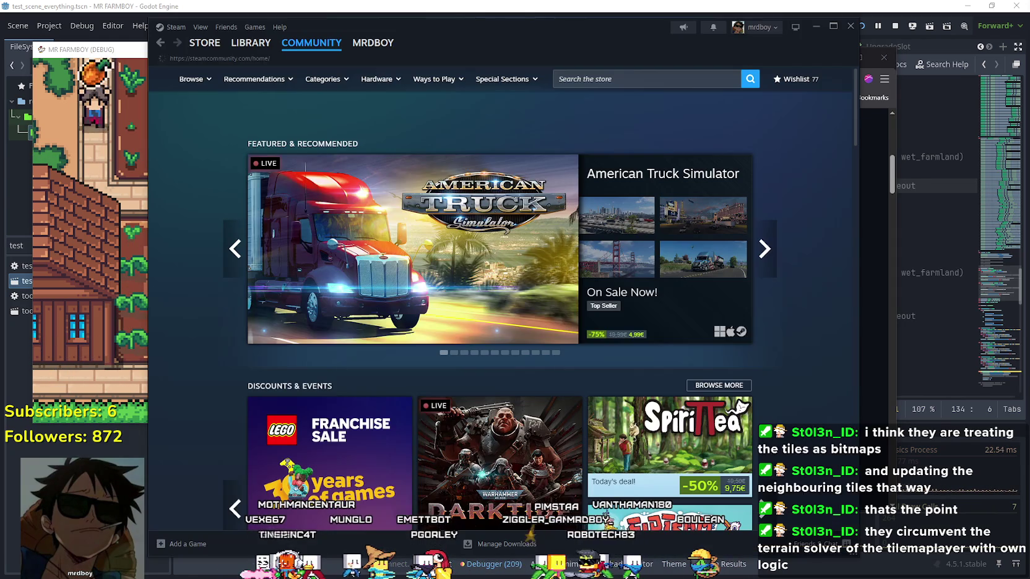
Step: Open the Steam library and scroll through MR FARMBOY's full achievement list, 182 of 200 earned
left_click(250, 44)
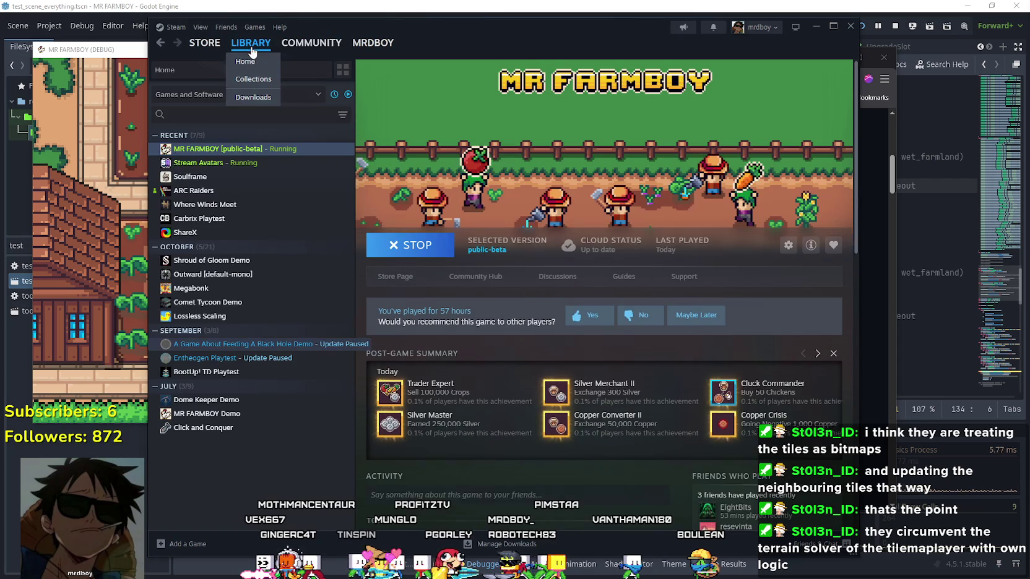
scroll(712, 408, "down", 3)
scroll(726, 396, "down", 6)
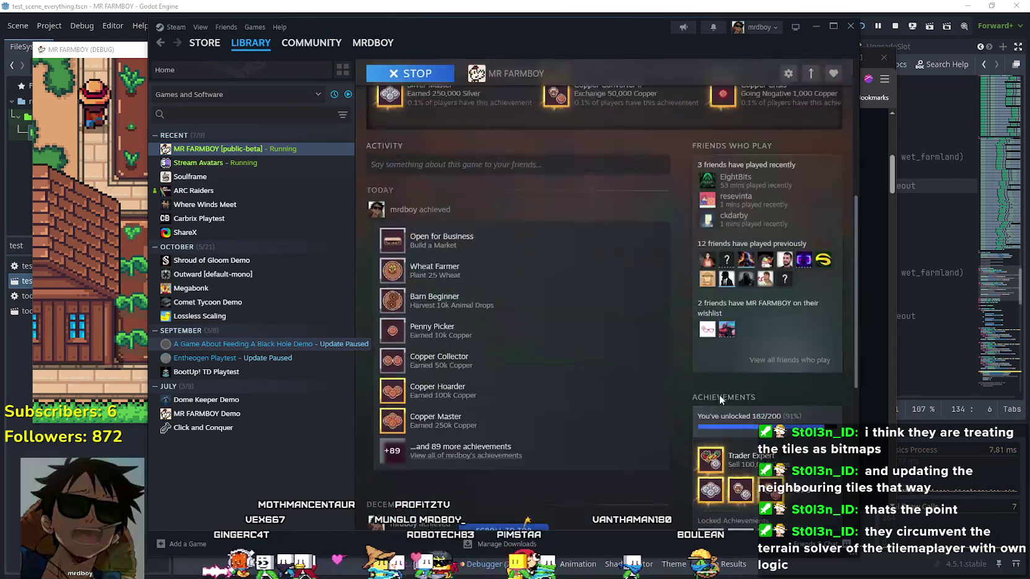
left_click(802, 334)
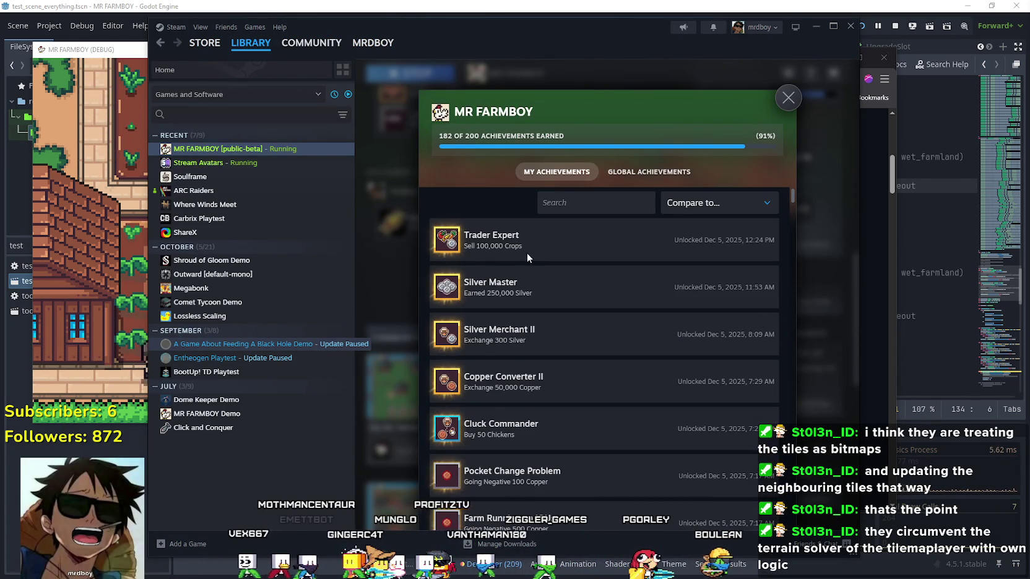
scroll(527, 253, "down", 10)
scroll(761, 443, "down", 10)
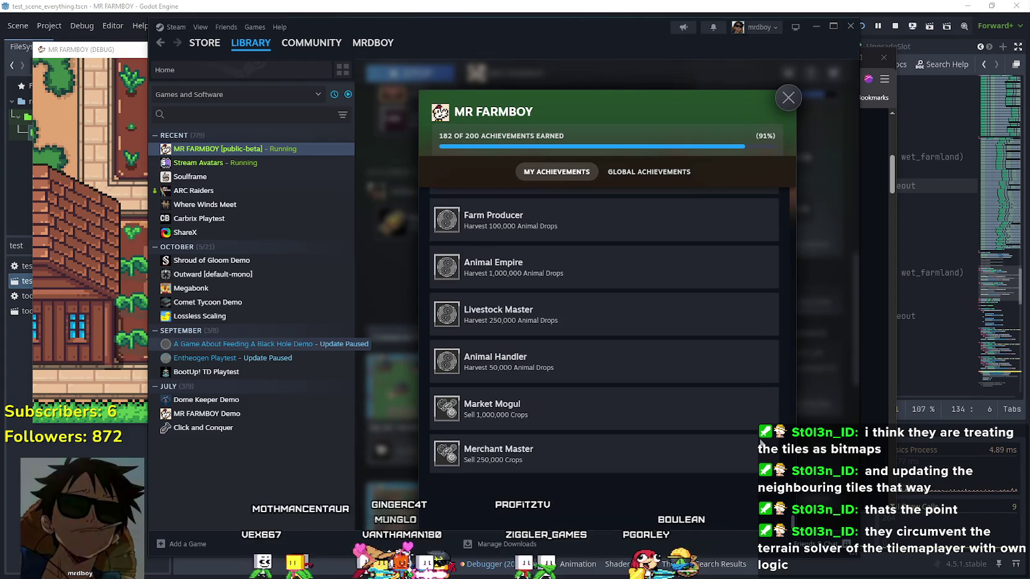
scroll(772, 283, "up", 10)
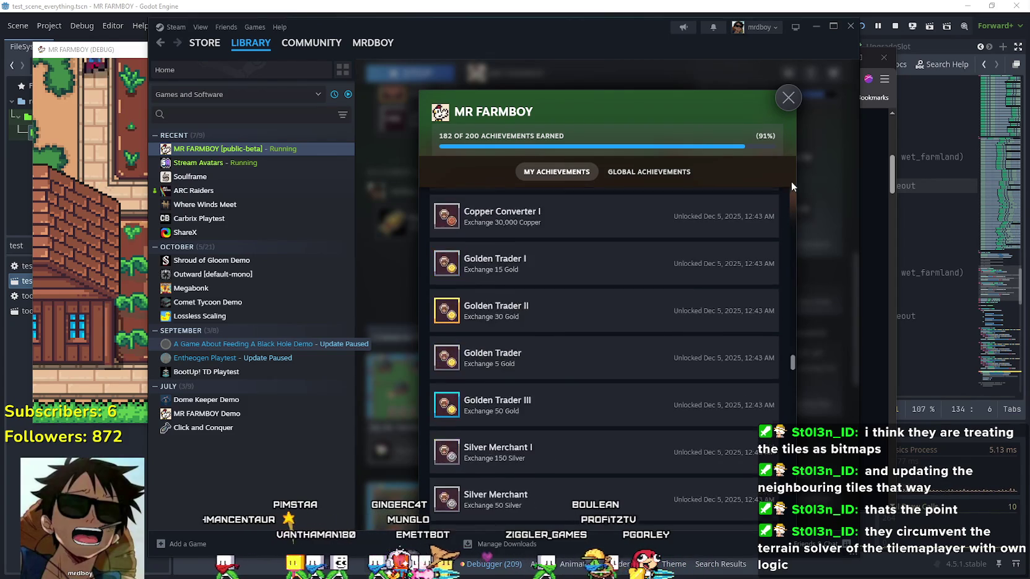
scroll(719, 400, "down", 10)
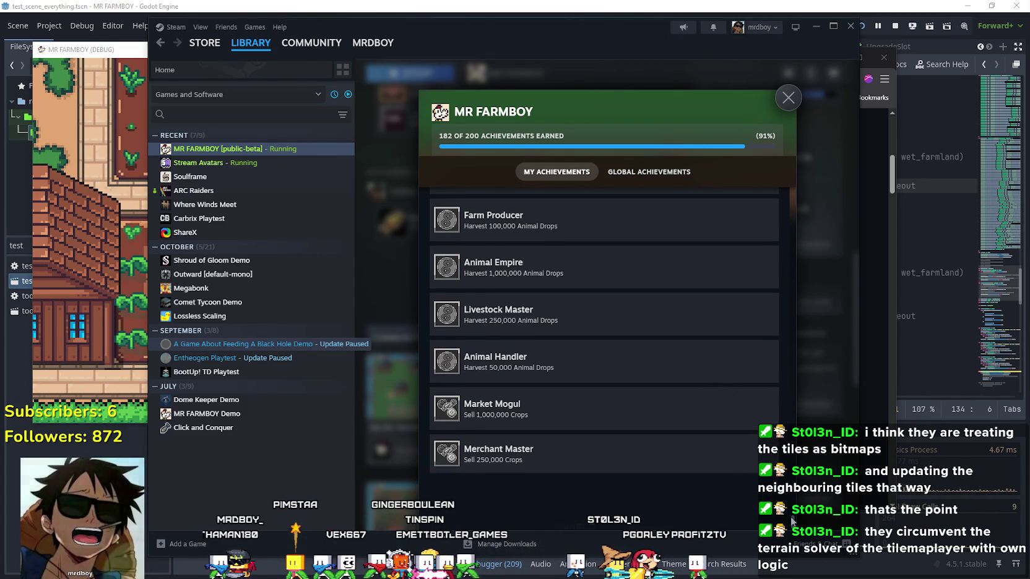
scroll(770, 183, "up", 15)
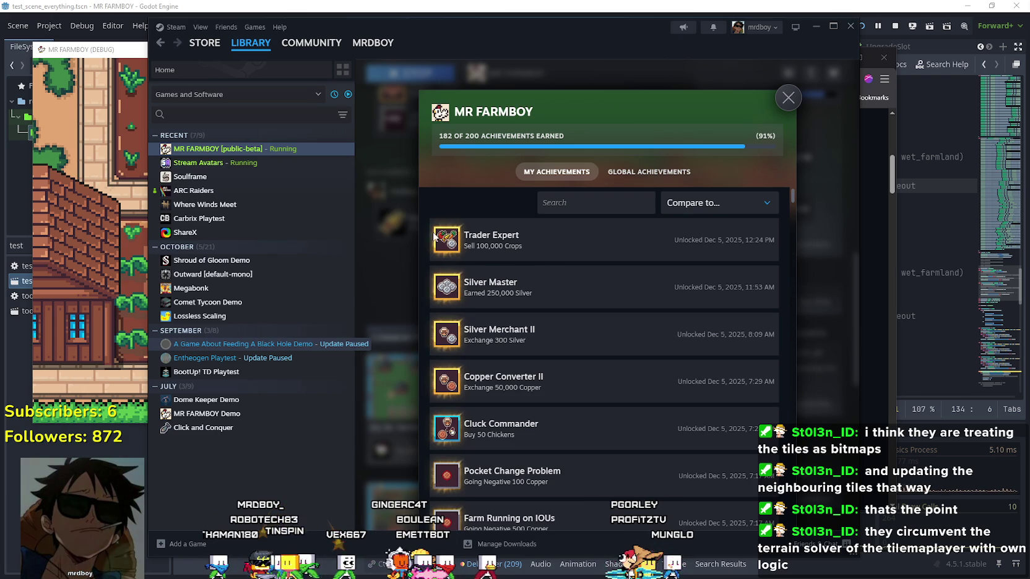
Step: Close the achievements list, return to the library Home, and bring the MR FARMBOY (DEBUG) window forward
left_click(787, 105)
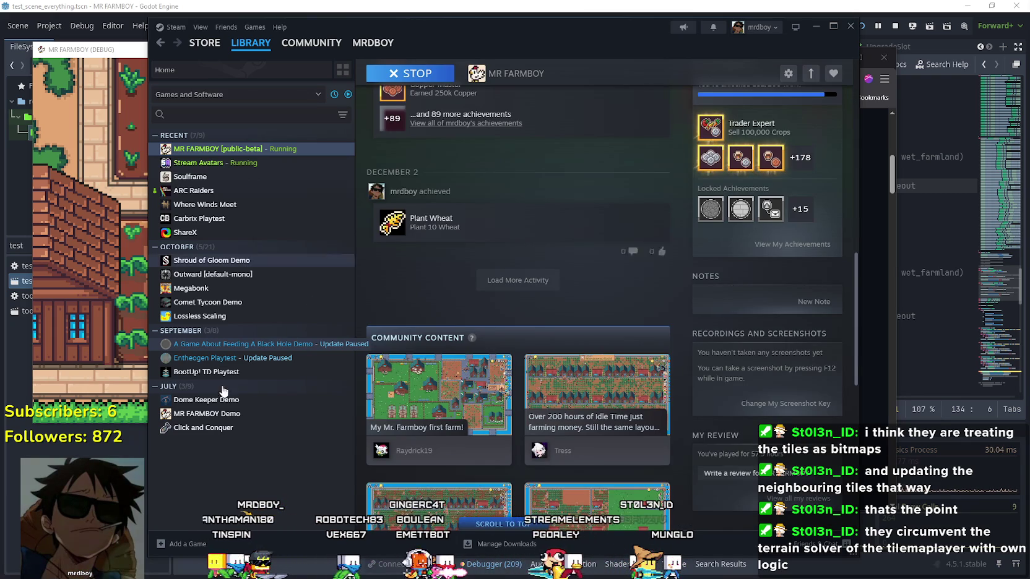
left_click(247, 45)
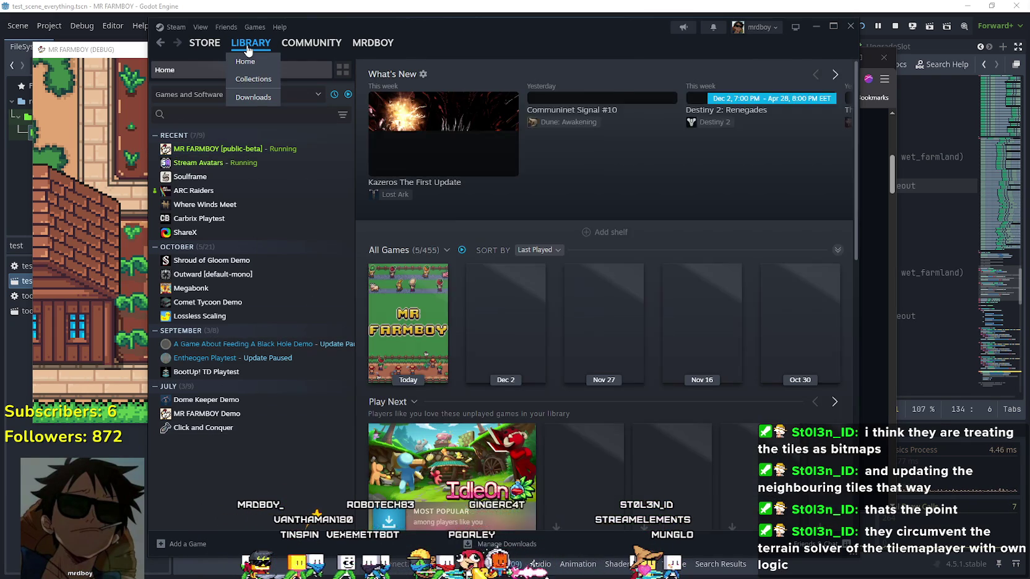
left_click(141, 228)
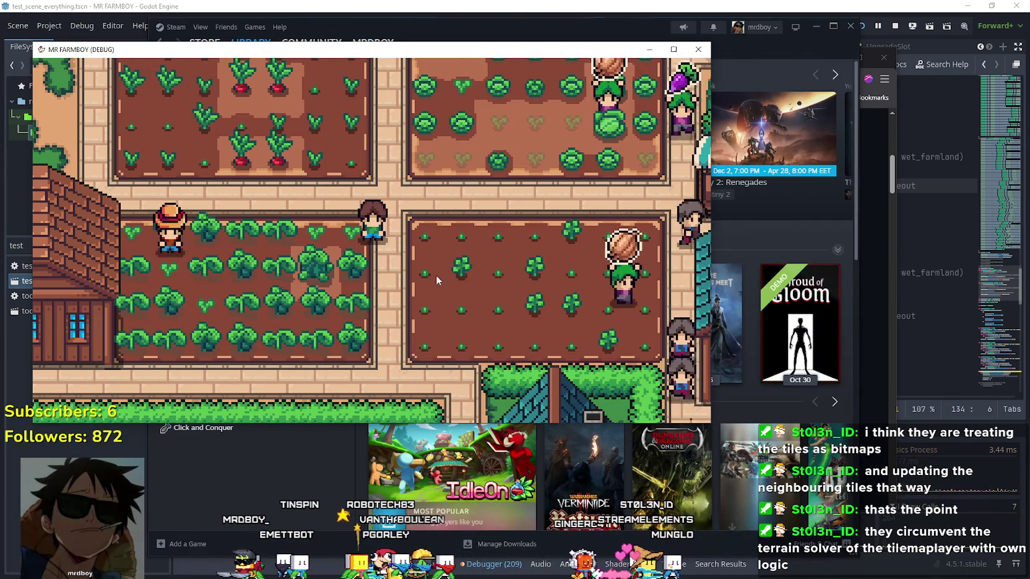
Step: Minimize the Steam window and bring the BlobTiling.gd gist back in front of the game
left_click(814, 42)
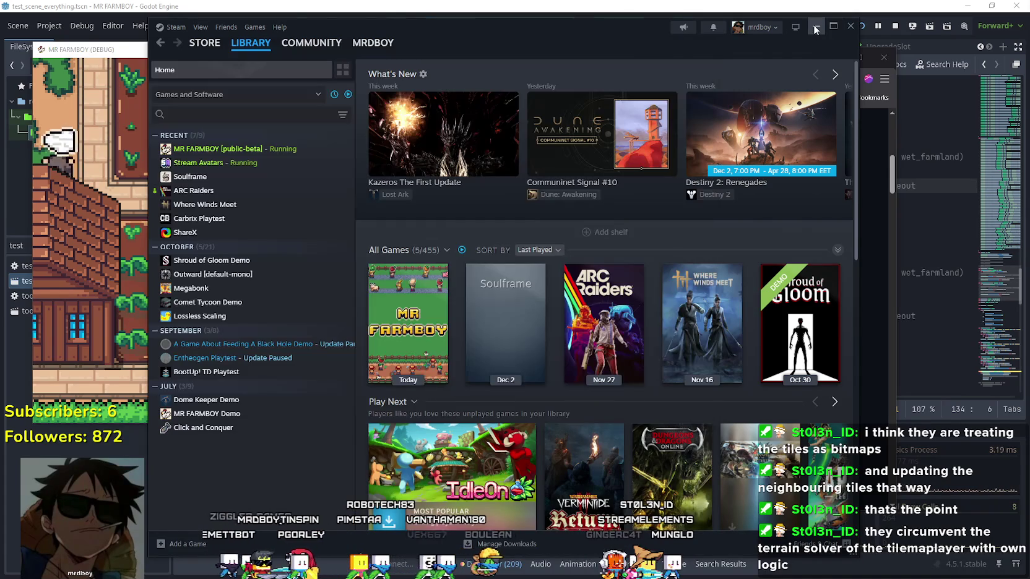
left_click_drag(774, 49, 716, 66)
left_click(711, 63)
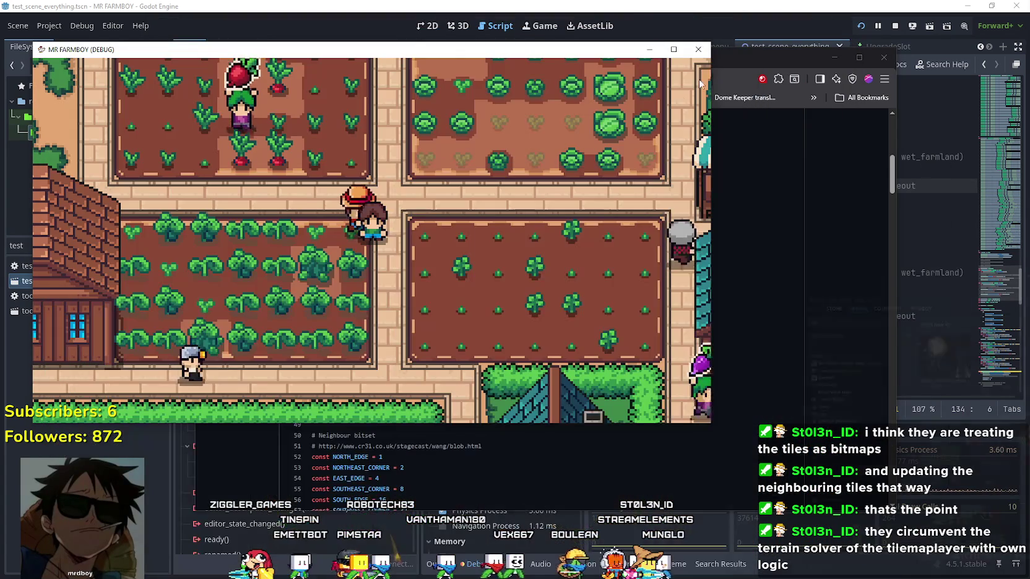
left_click(738, 66)
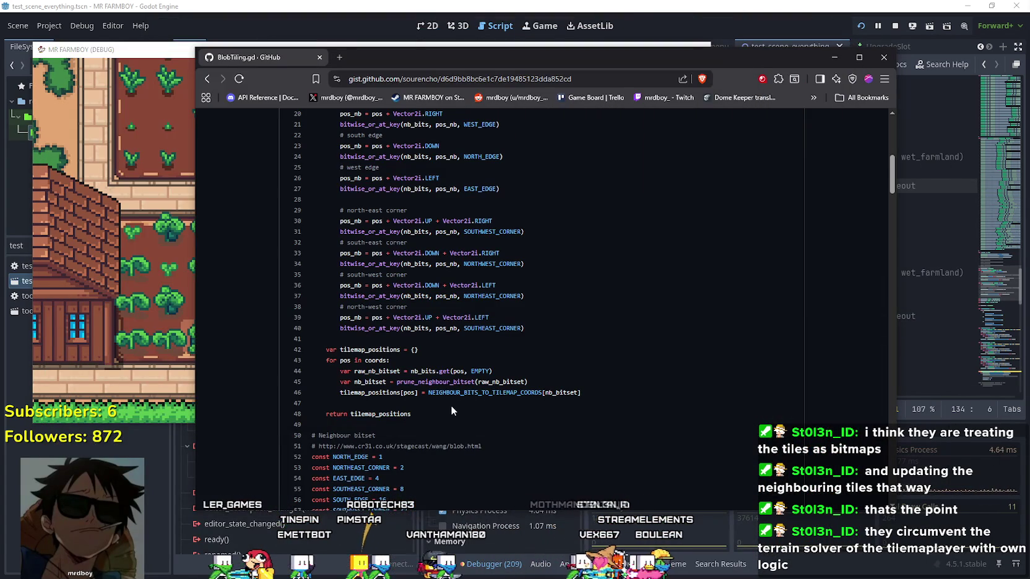
scroll(446, 409, "down", 3)
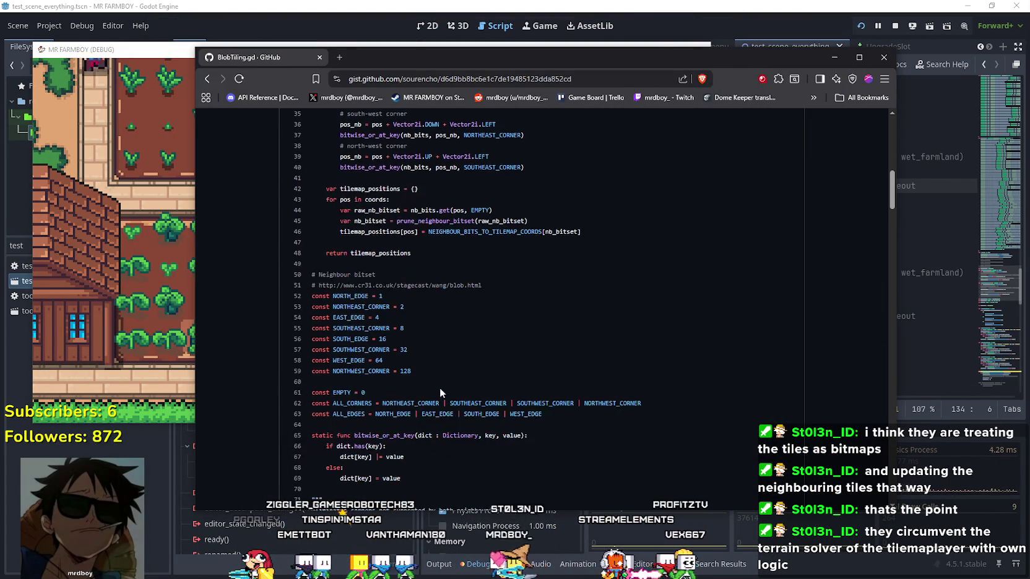
Step: Scroll down through the BlobTiling.gd script code
scroll(442, 400, "down", 1)
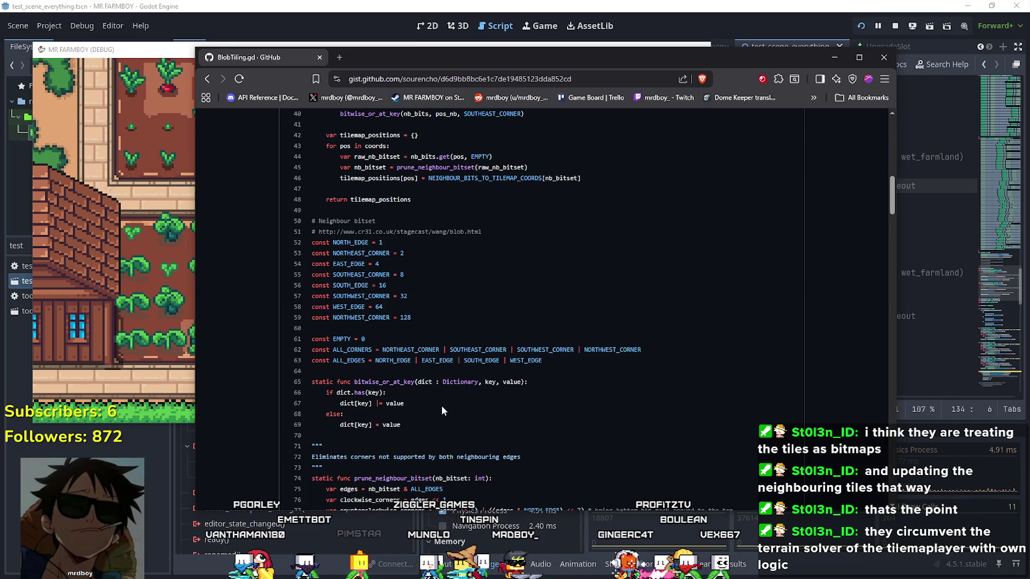
scroll(441, 409, "down", 3)
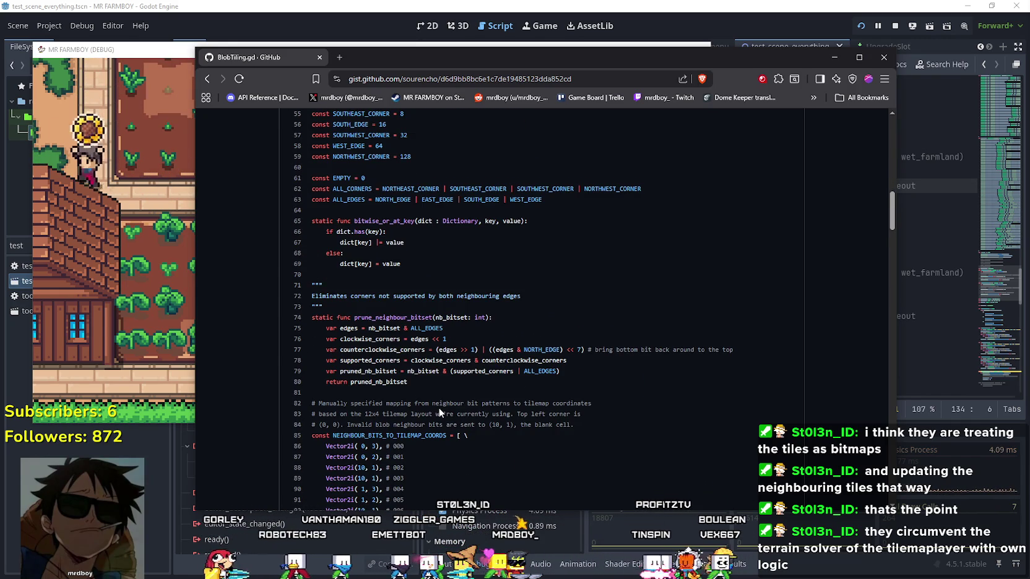
scroll(439, 410, "down", 2)
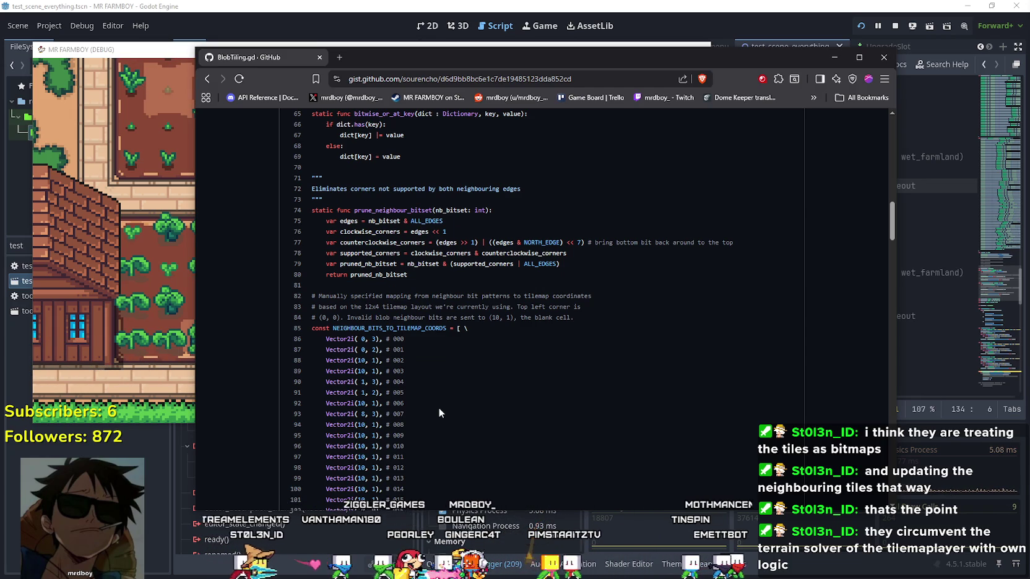
scroll(438, 408, "down", 2)
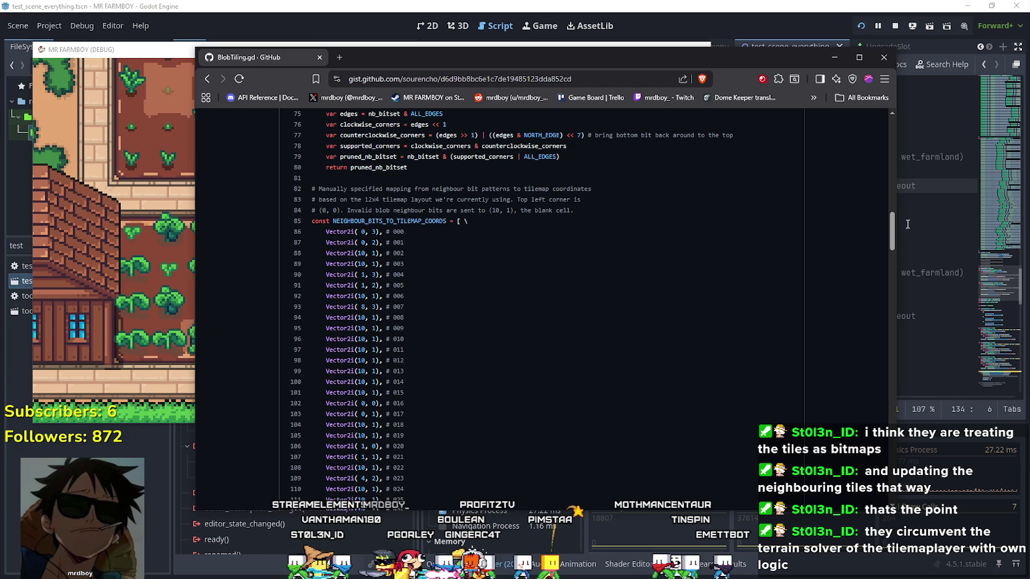
mouse_move(888, 229)
left_mouse_down()
mouse_move(846, 327)
mouse_move(827, 426)
mouse_move(881, 123)
mouse_move(891, 495)
mouse_move(887, 318)
mouse_move(871, 232)
mouse_move(878, 210)
left_mouse_up()
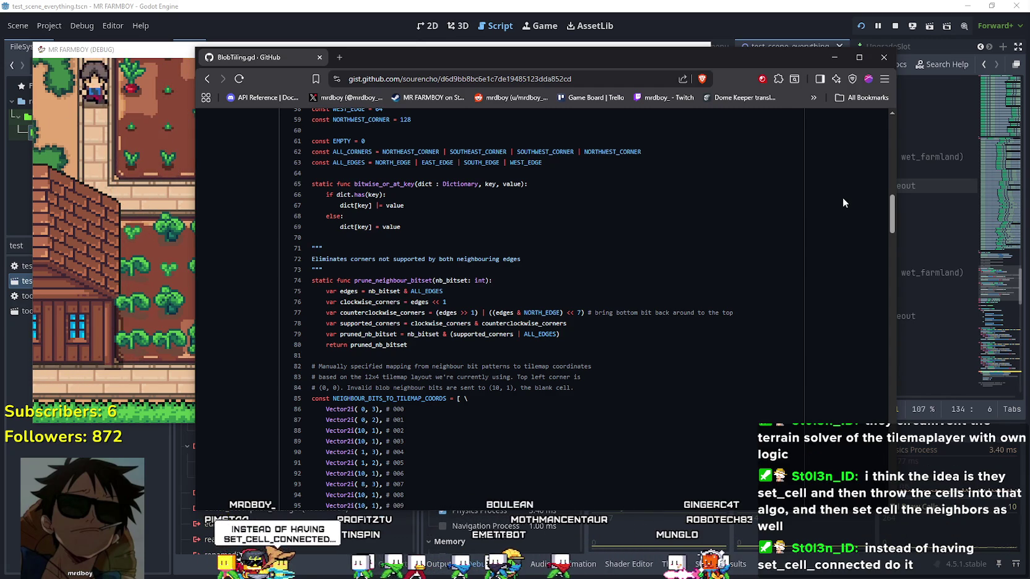
Step: Scroll back up to the gist header and start of blob_tile, then bring the game window forward
scroll(718, 275, "up", 3)
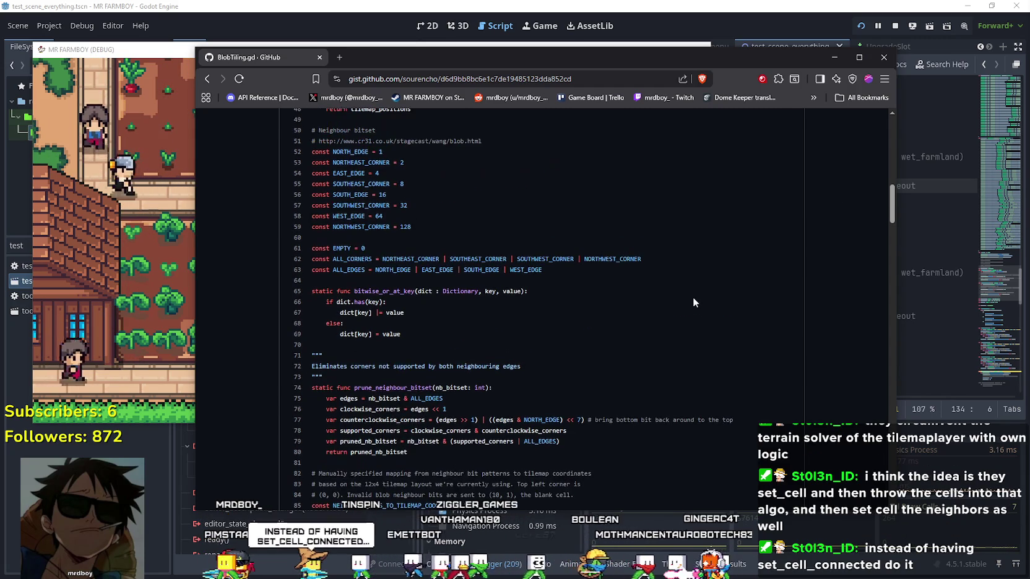
scroll(679, 405, "up", 3)
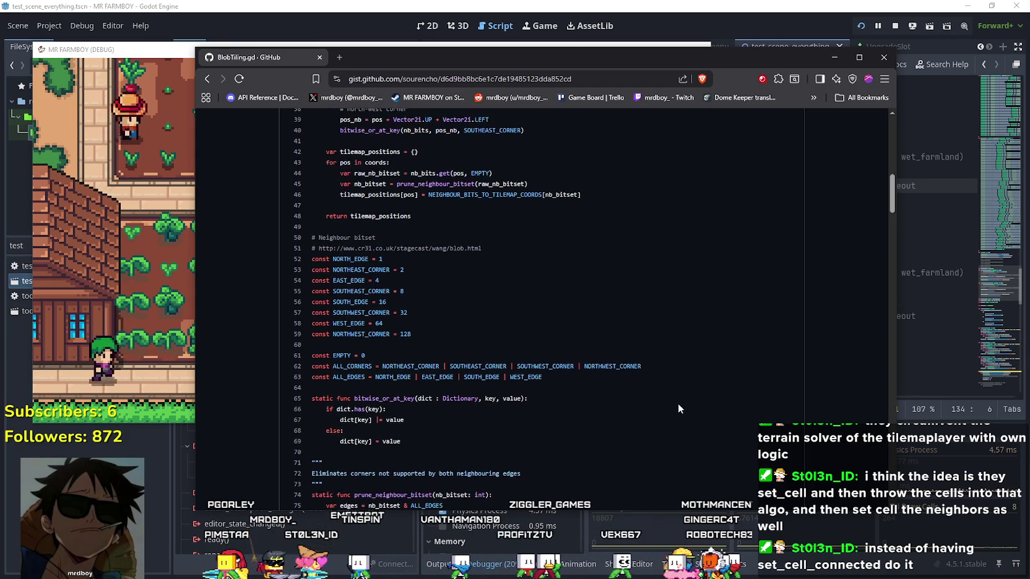
scroll(675, 396, "up", 2)
scroll(675, 397, "up", 3)
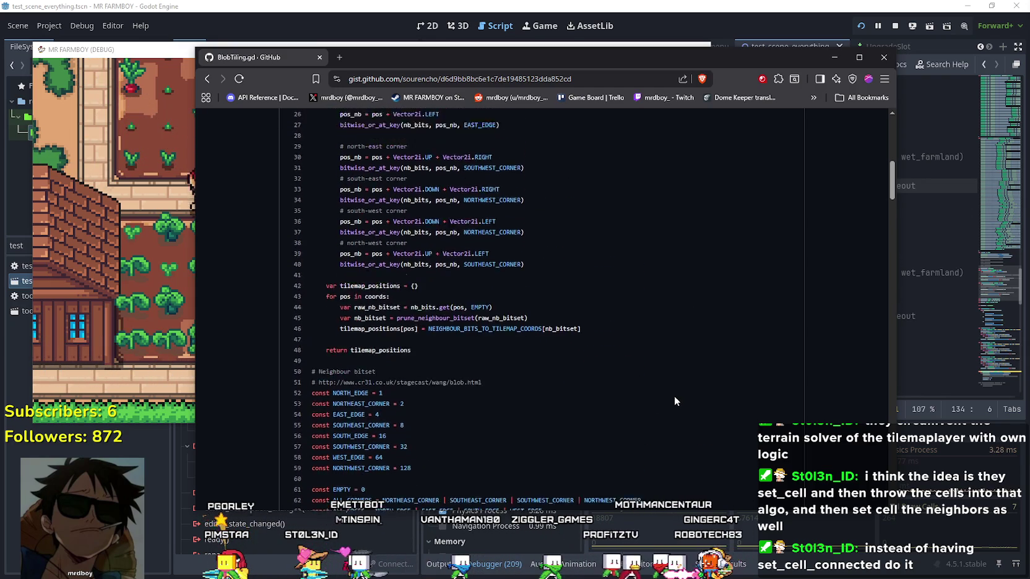
scroll(673, 399, "up", 5)
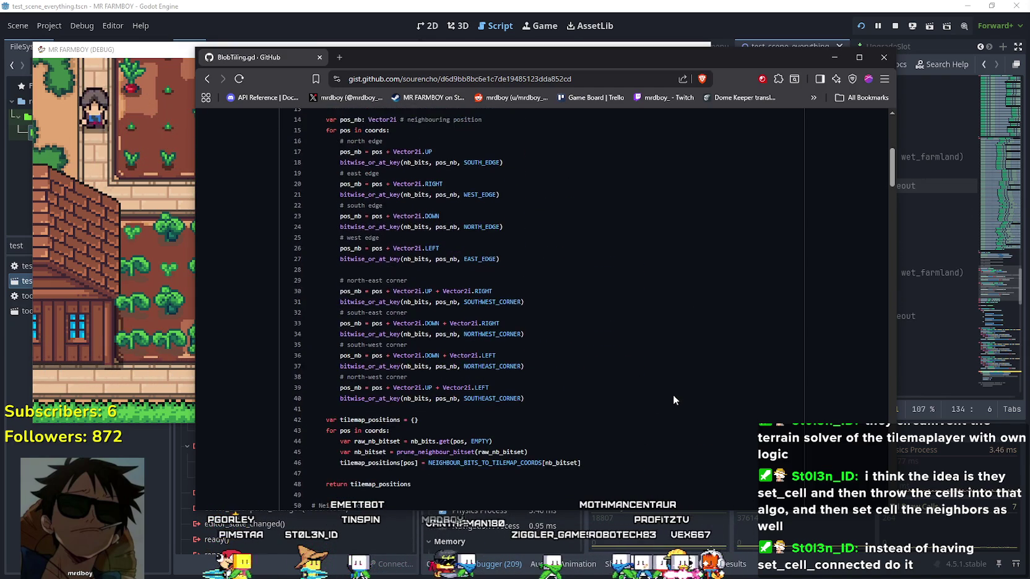
scroll(672, 393, "up", 2)
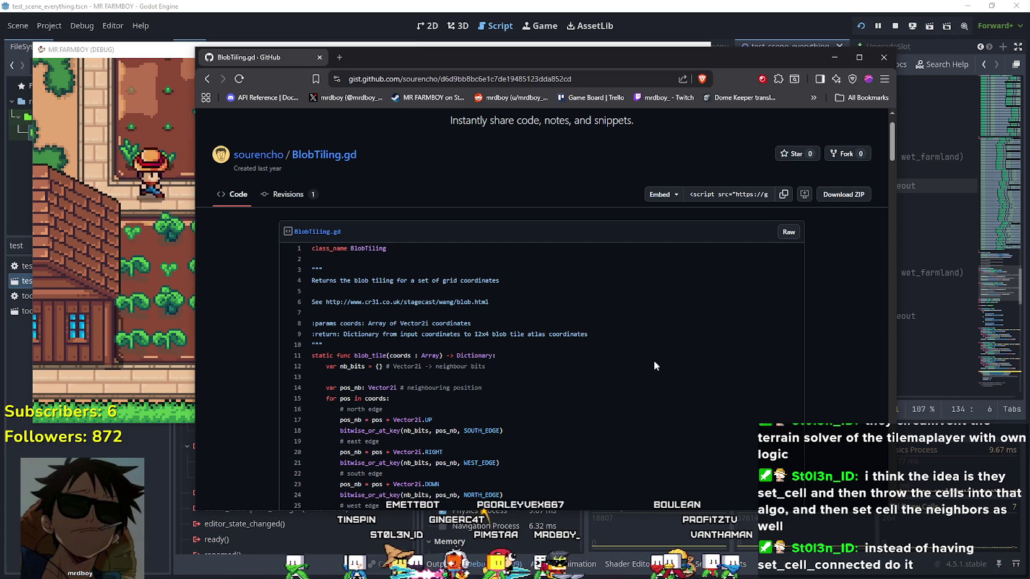
left_click(156, 52)
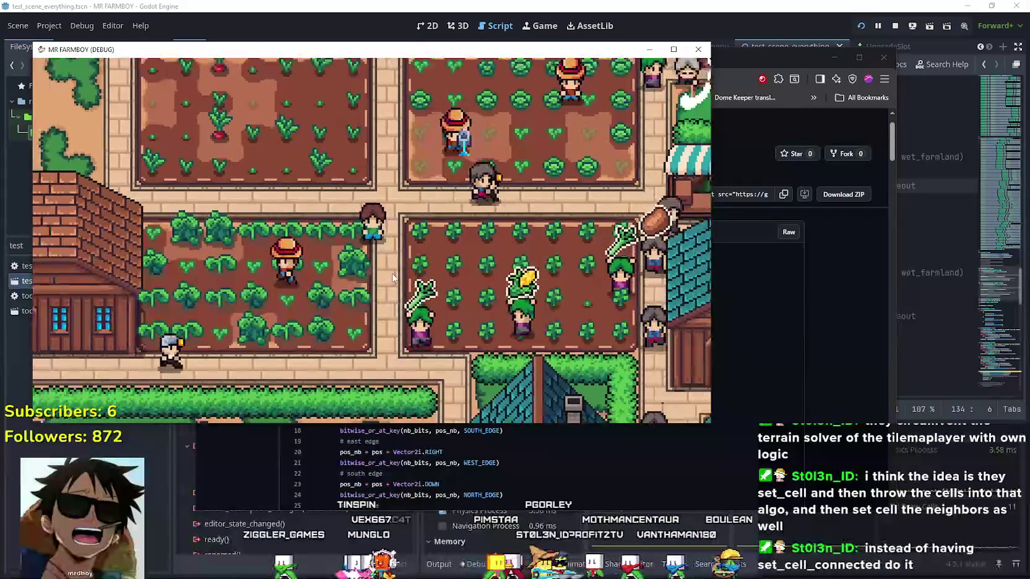
Step: Drag the BlobTiling.gd gist window further right, switching between it and the running MR FARMBOY game
left_click(796, 365)
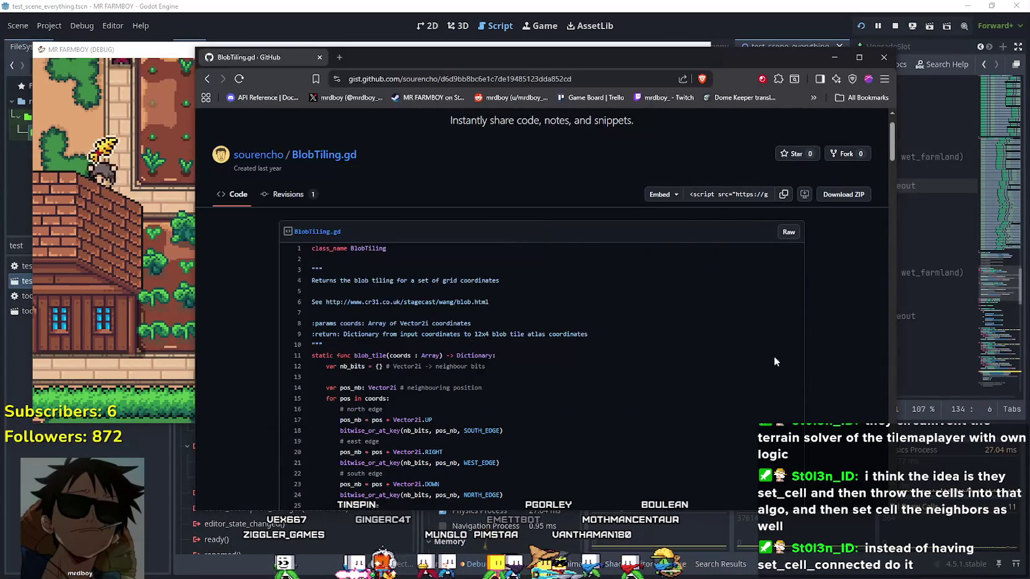
scroll(528, 324, "down", 2)
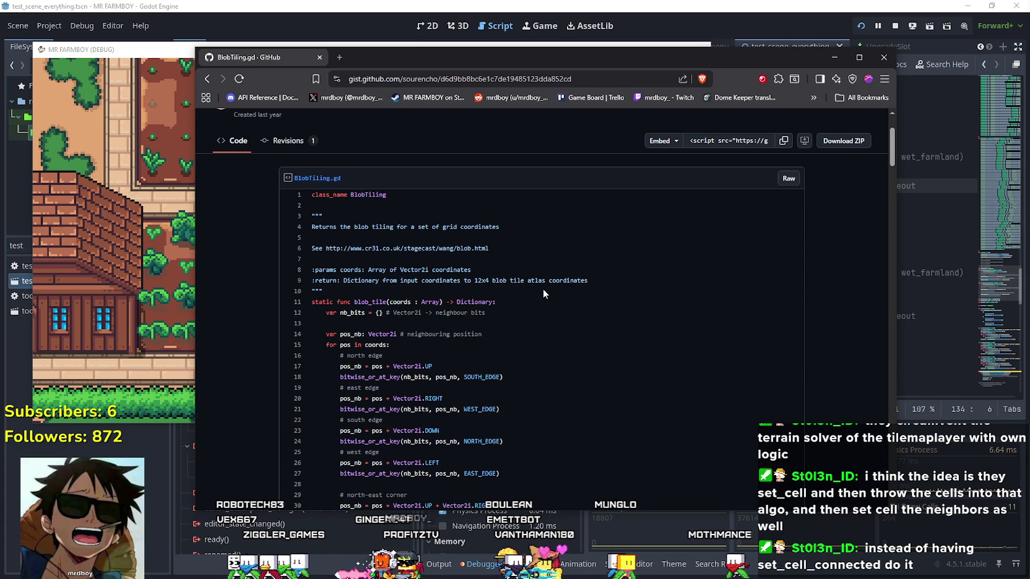
left_click_drag(485, 56, 577, 69)
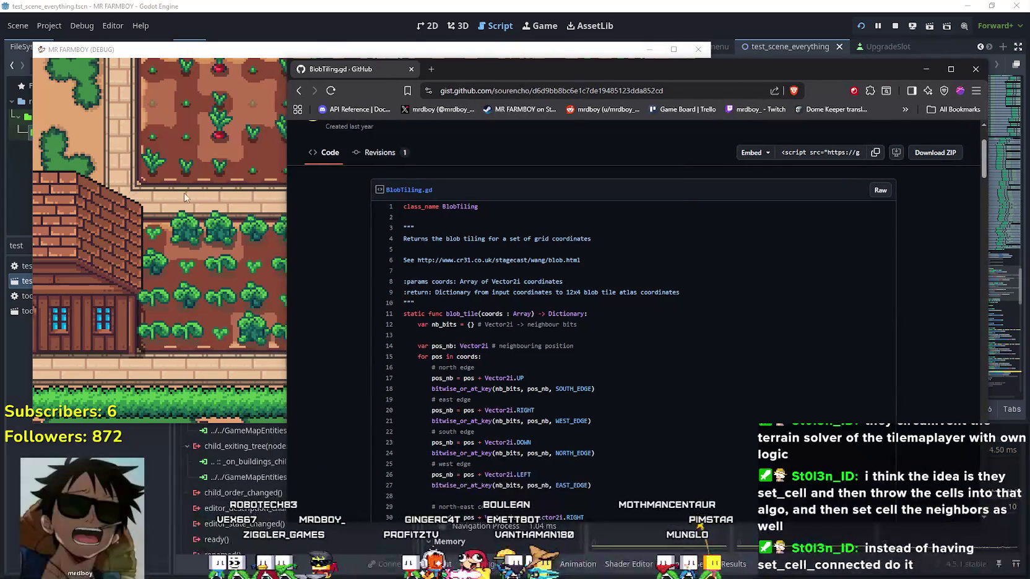
left_click(260, 241)
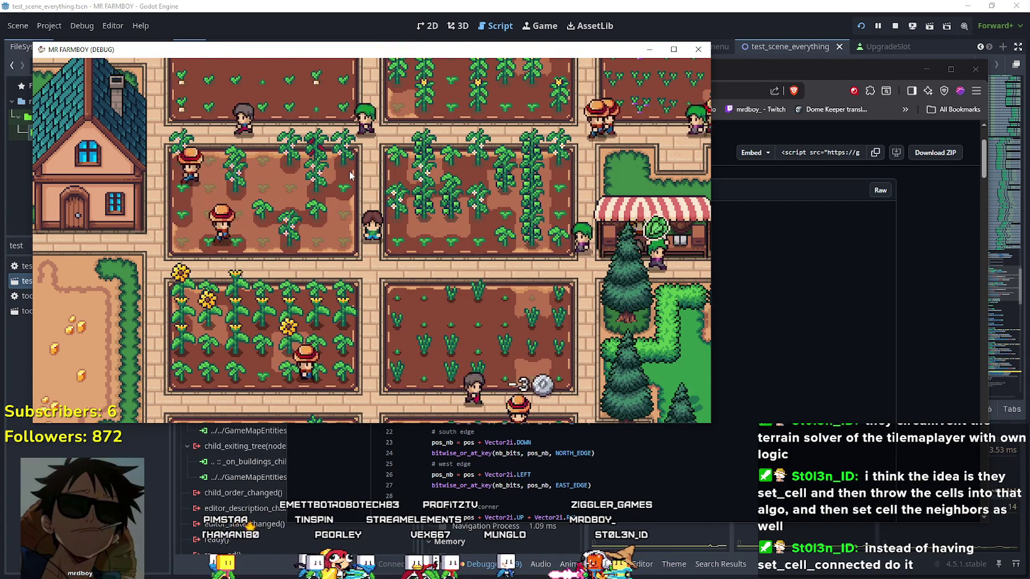
left_click(775, 195)
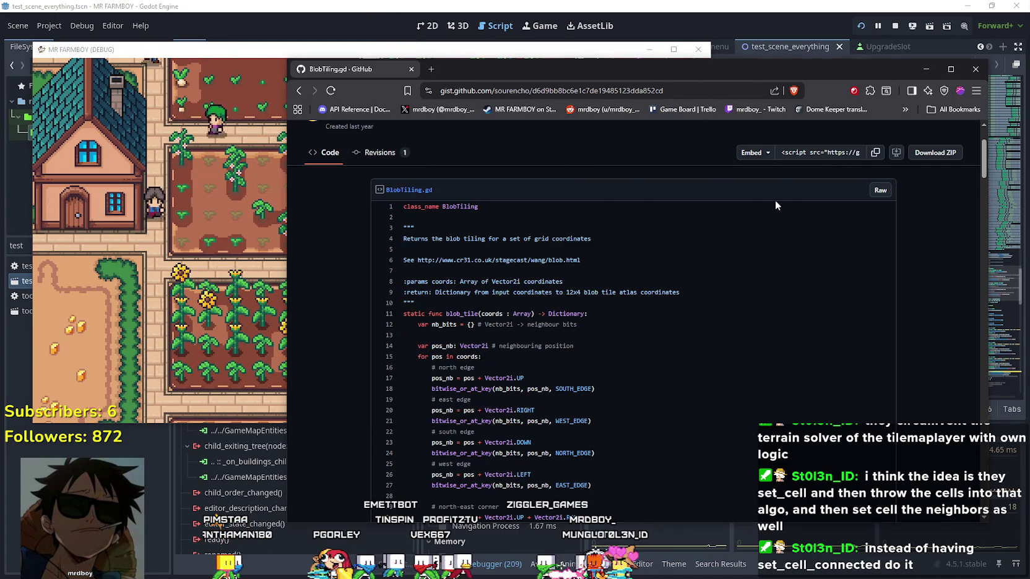
Step: Skim down to the BlobTiling.gd Vector2i neighbour-bit table, then return to the author's gists list
scroll(525, 297, "down", 8)
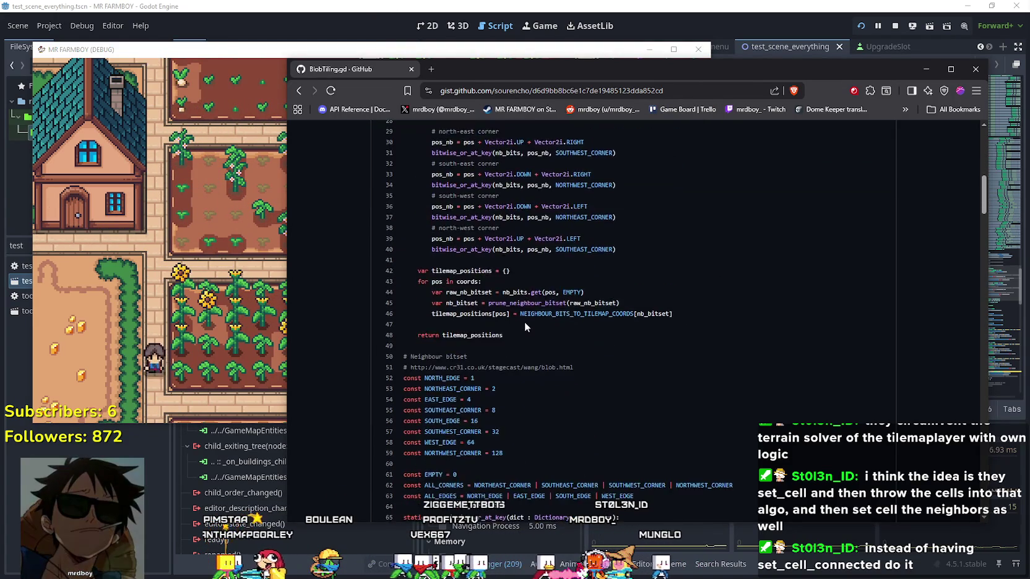
scroll(525, 319, "down", 6)
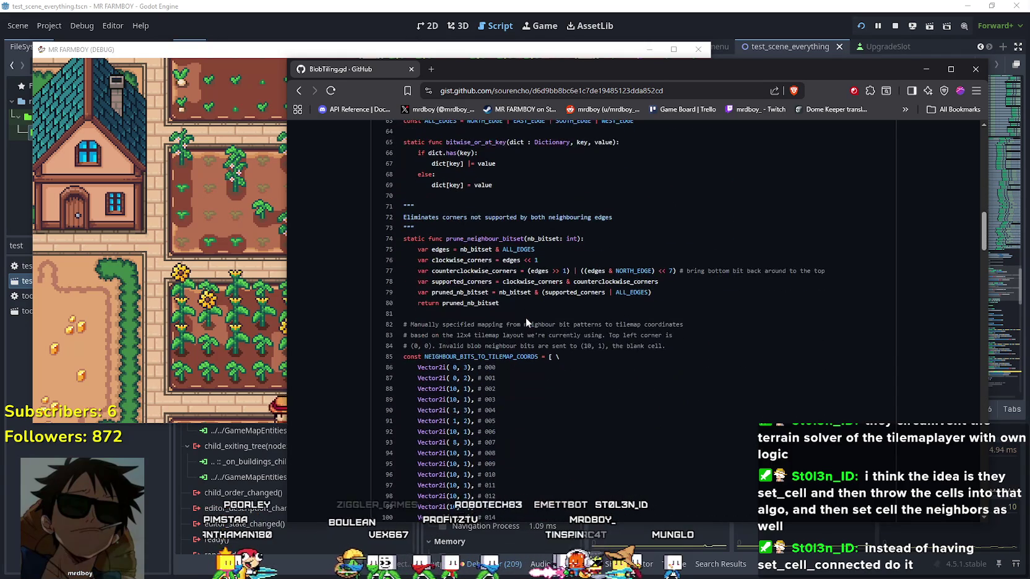
scroll(525, 317, "down", 7)
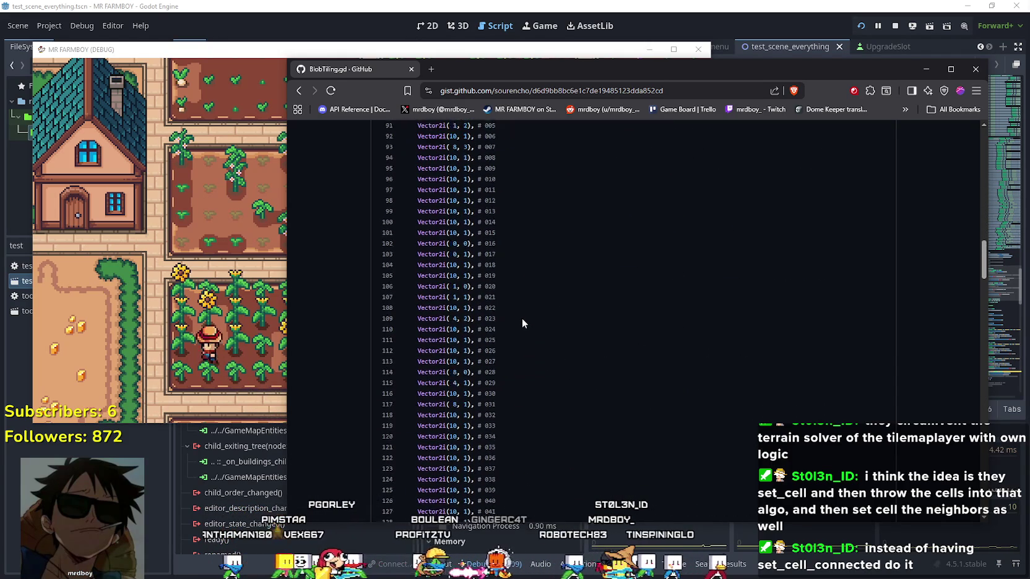
scroll(517, 324, "down", 3)
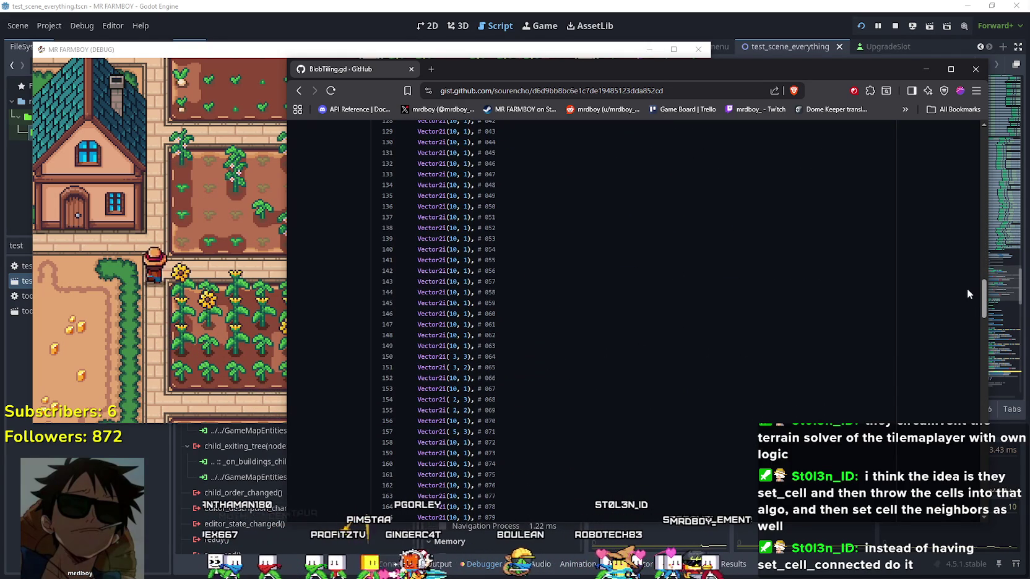
scroll(956, 199, "up", 6)
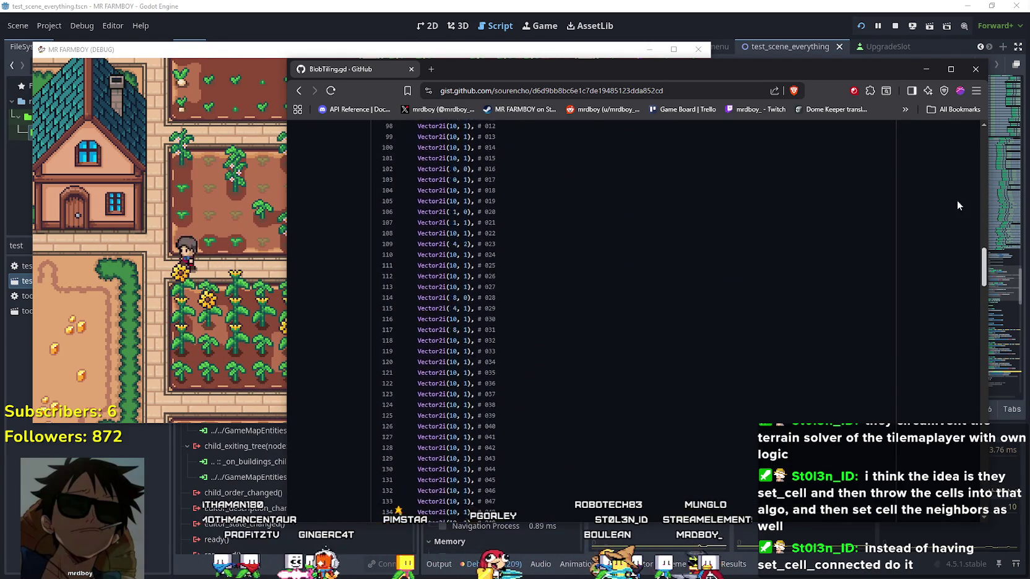
scroll(957, 199, "up", 20)
left_click(298, 91)
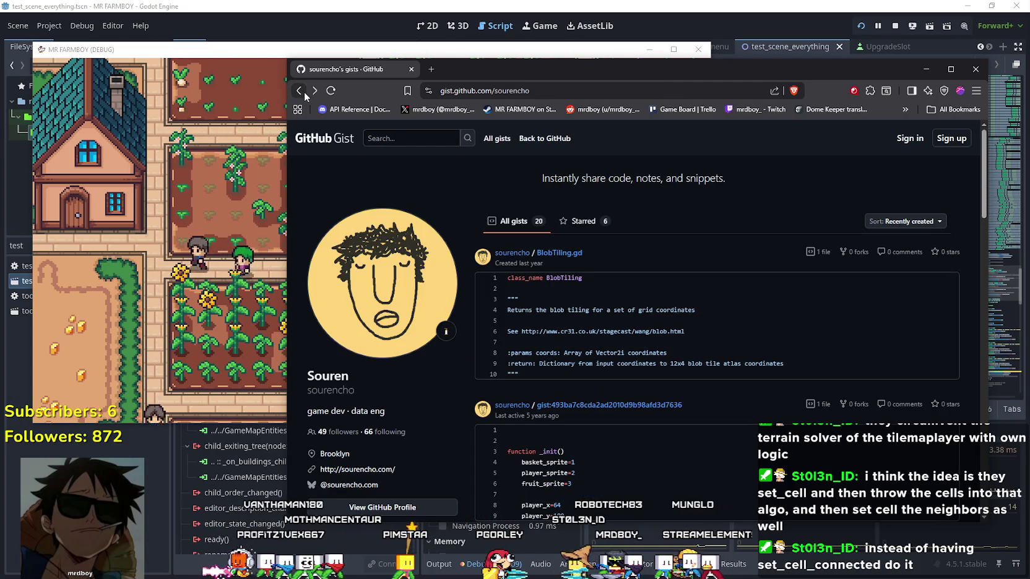
scroll(697, 389, "down", 10)
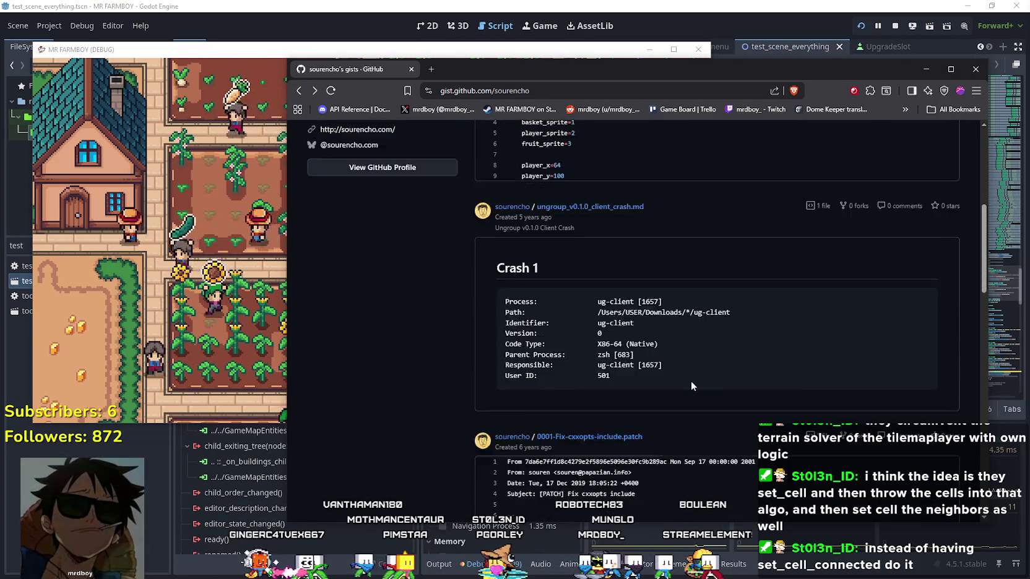
scroll(692, 384, "down", 5)
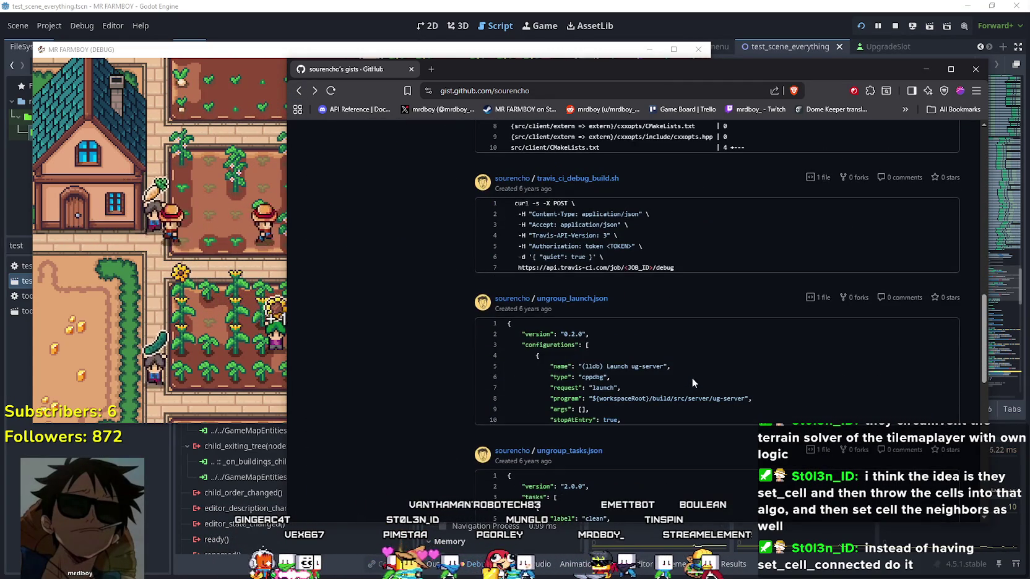
scroll(692, 377, "down", 5)
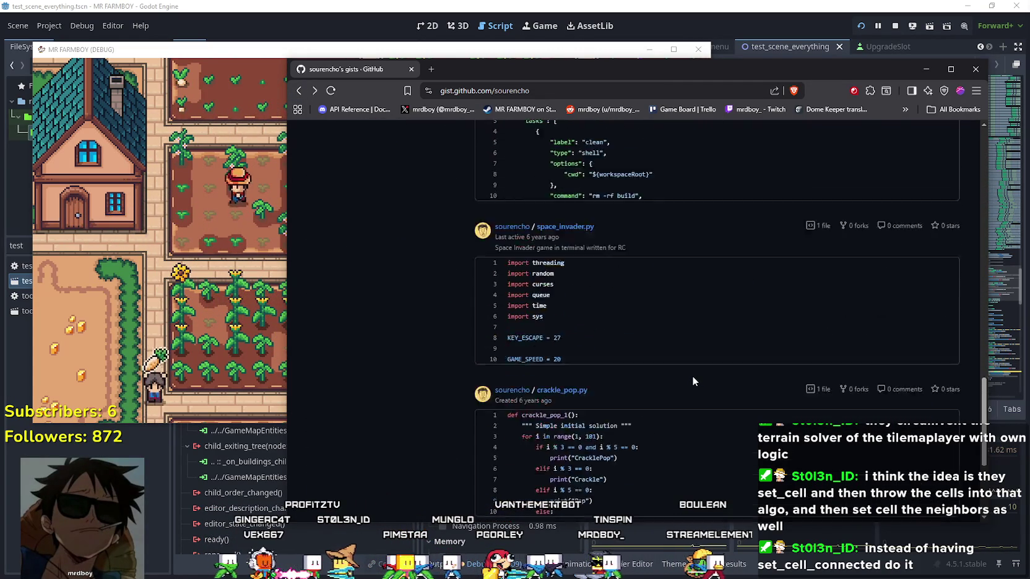
scroll(692, 376, "up", 2)
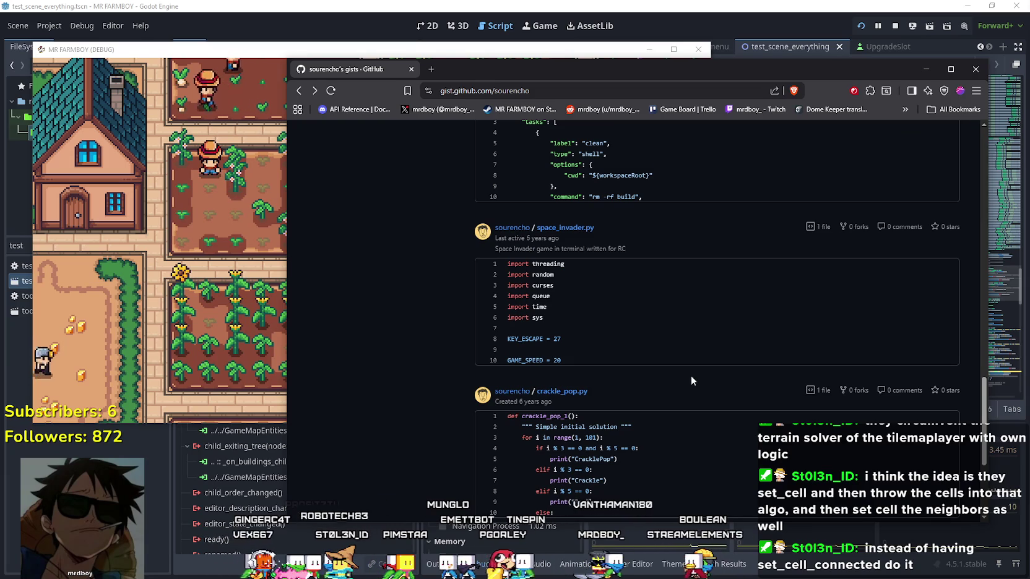
scroll(691, 380, "down", 4)
scroll(692, 381, "up", 10)
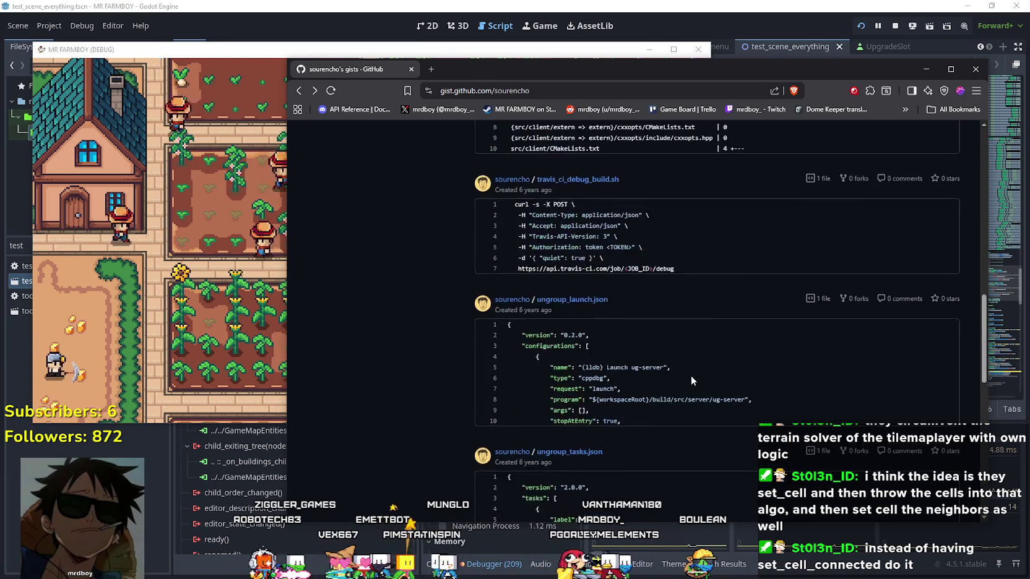
scroll(689, 376, "up", 15)
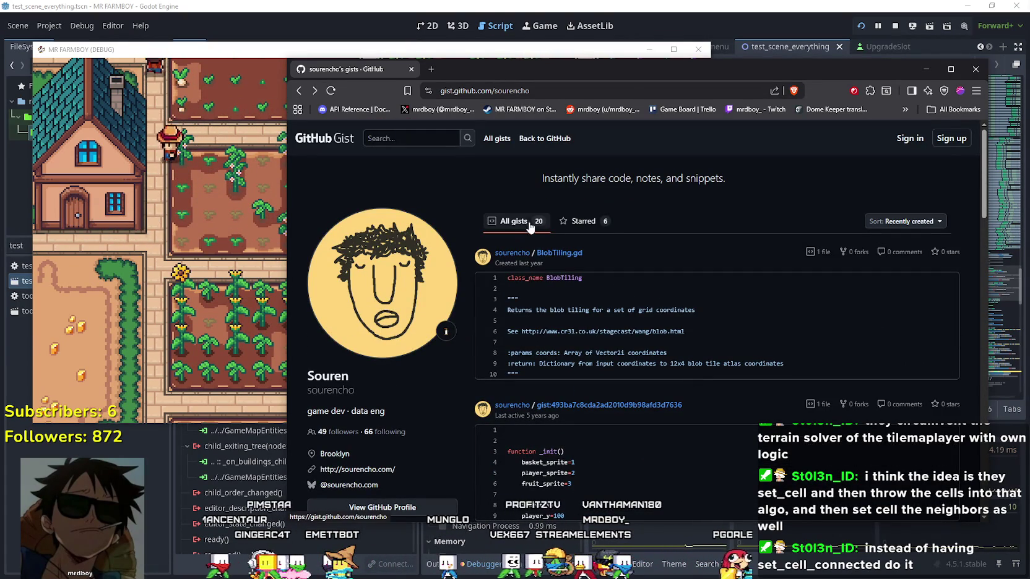
scroll(528, 405, "down", 3)
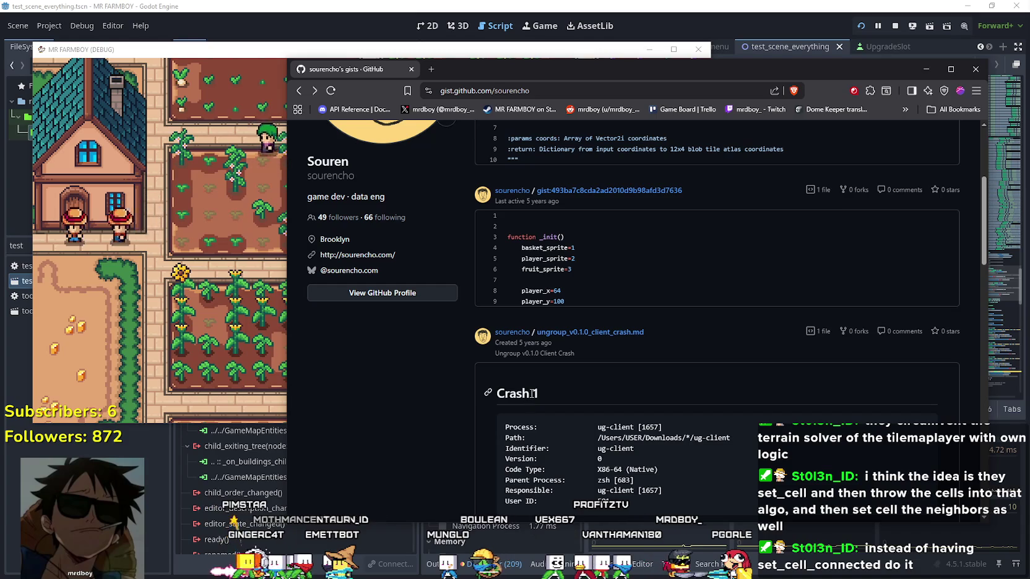
scroll(375, 274, "up", 3)
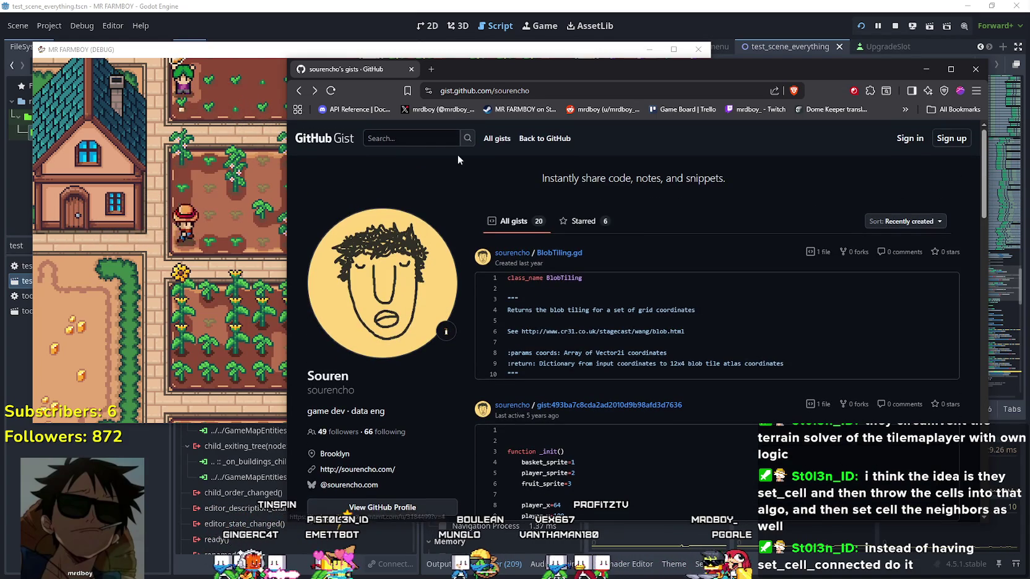
Step: Search the gists for 'godot farming tiles'
left_click(428, 138)
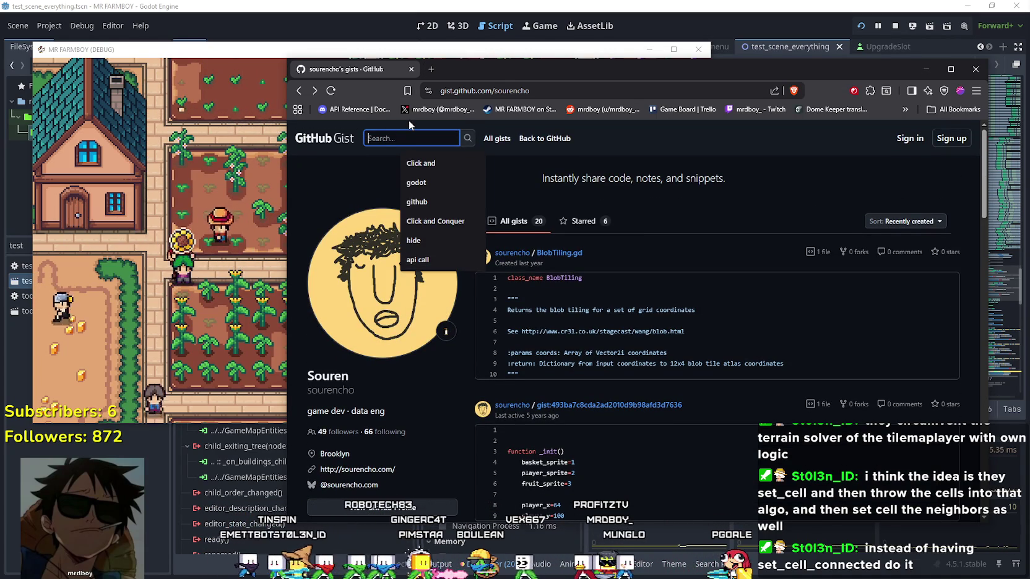
type("godot")
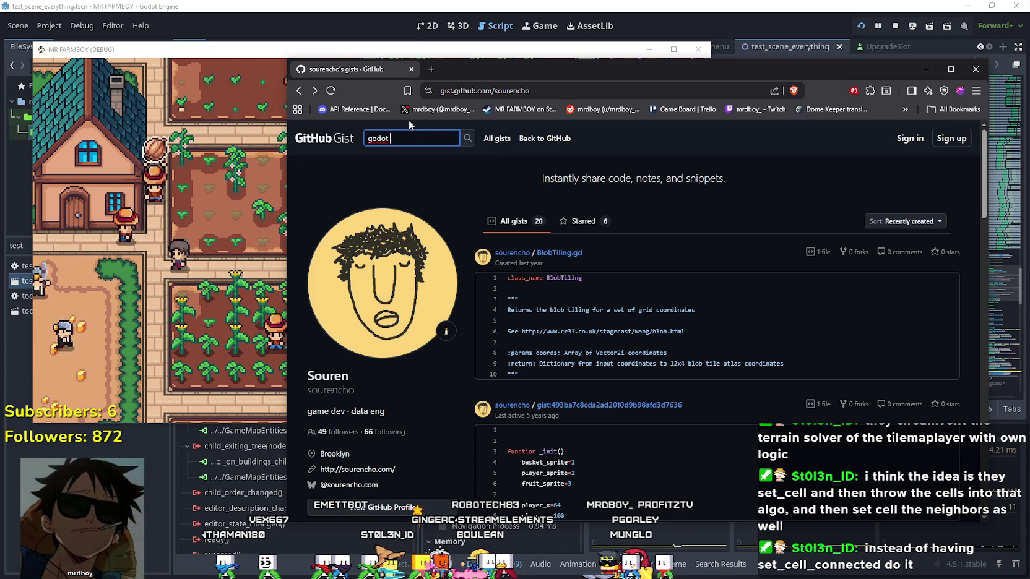
type("farming")
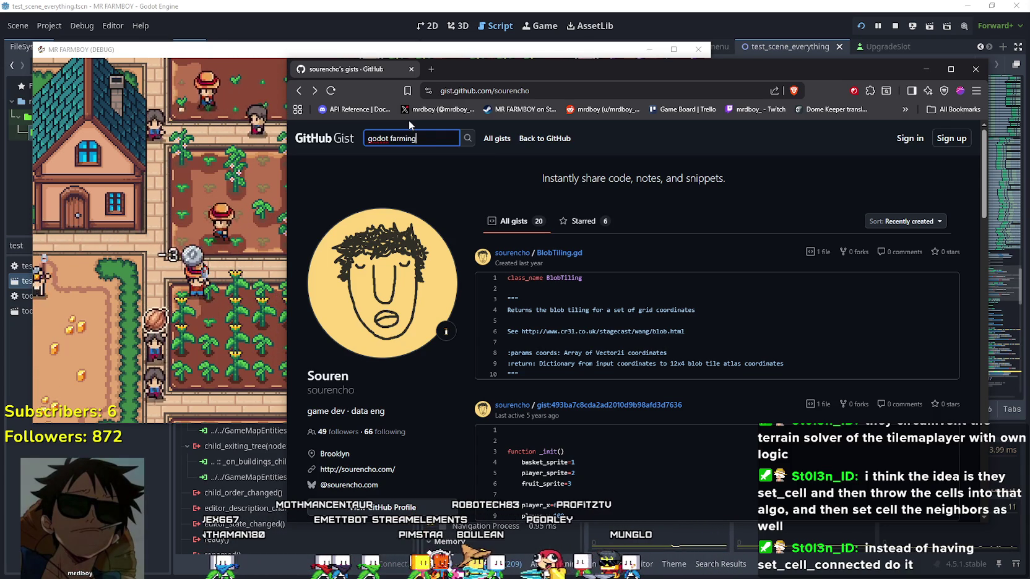
type(" tiles")
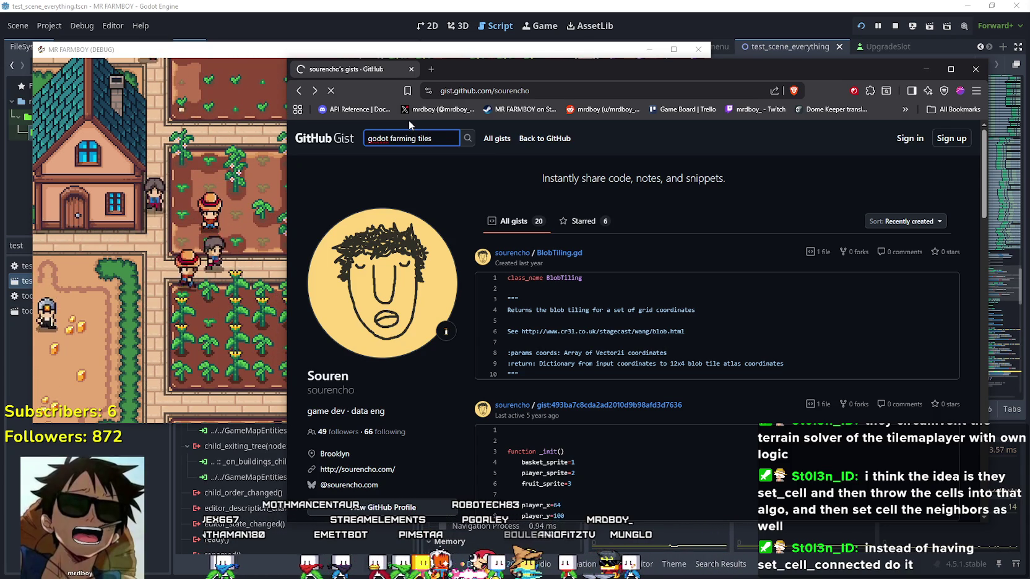
key("Return")
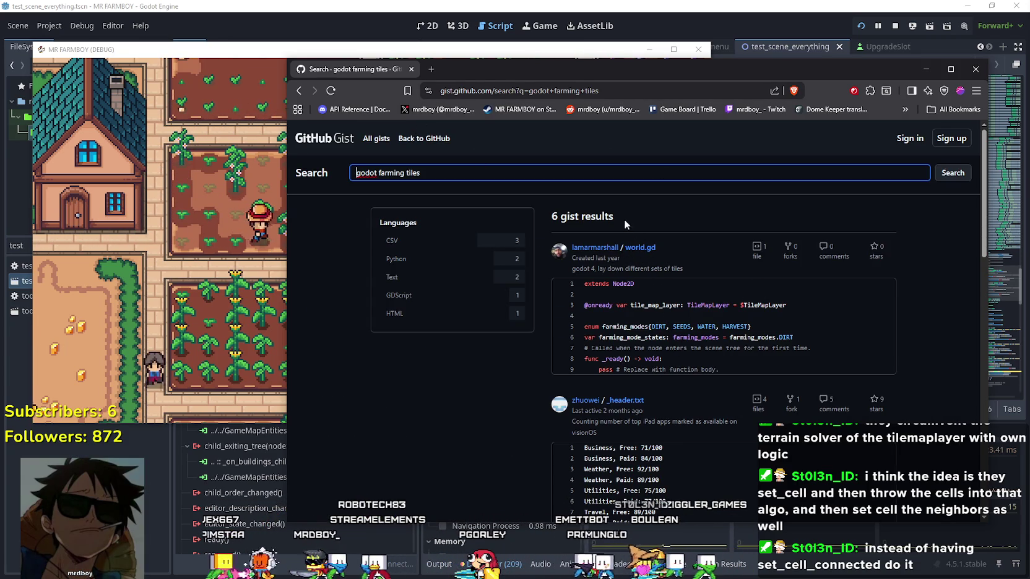
Step: Open the world.gd result in a new tab and switch to it
right_click(642, 248)
left_click(670, 253)
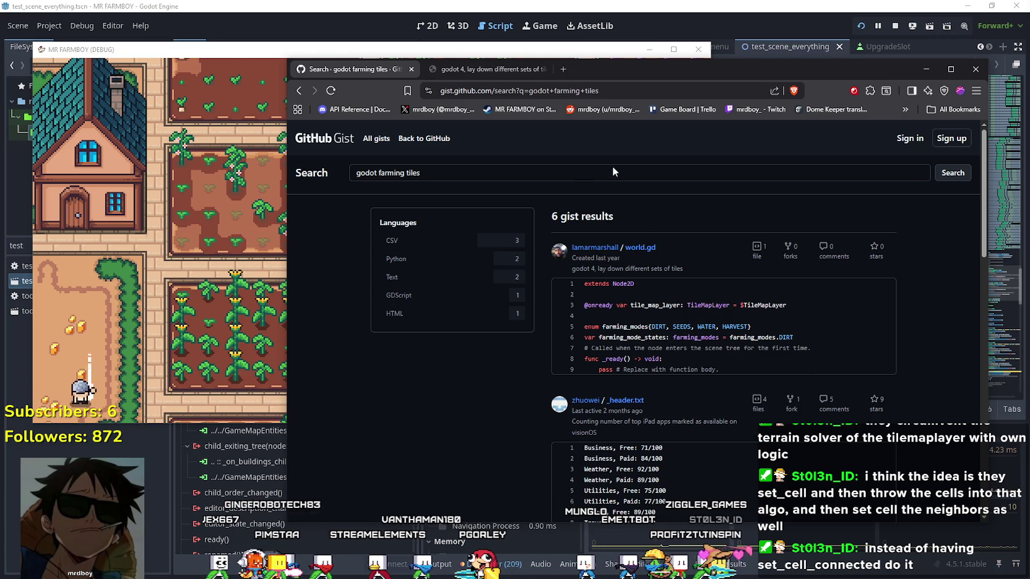
left_click(468, 70)
Step: Scroll through world.gd, highlighting the set_cell call that places seeds, then close the tab
scroll(680, 452, "down", 5)
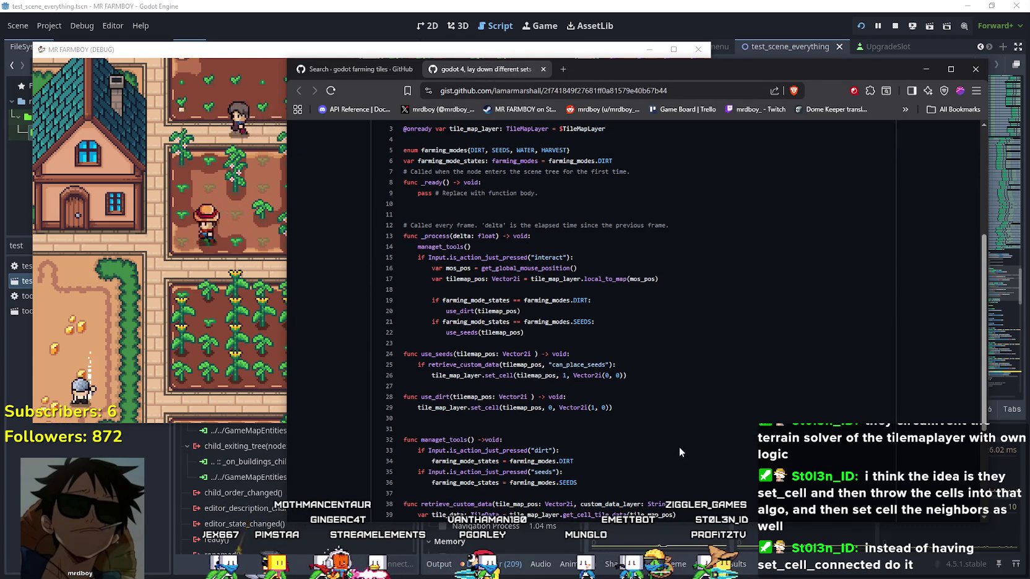
scroll(679, 447, "down", 3)
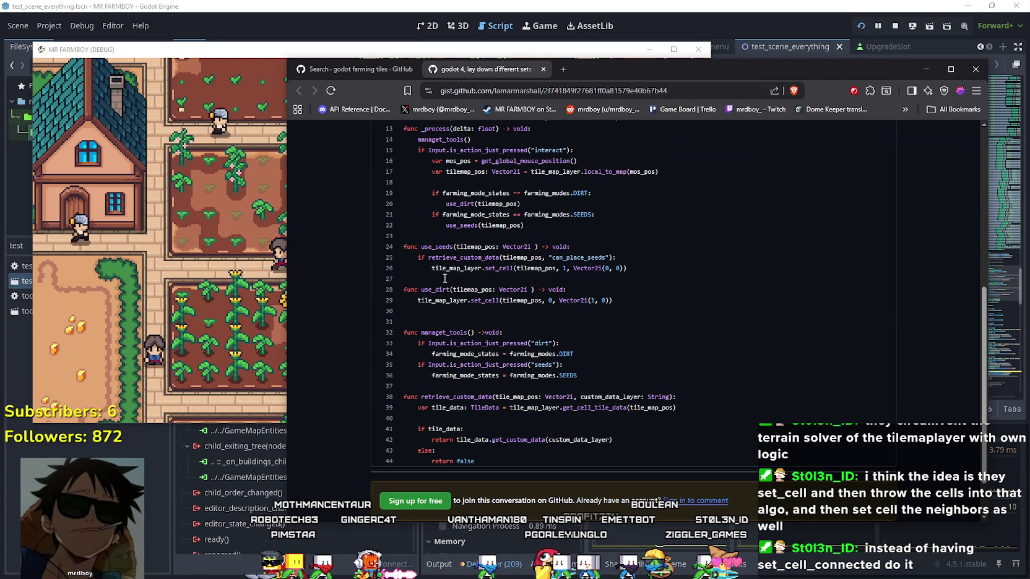
left_click_drag(430, 271, 562, 280)
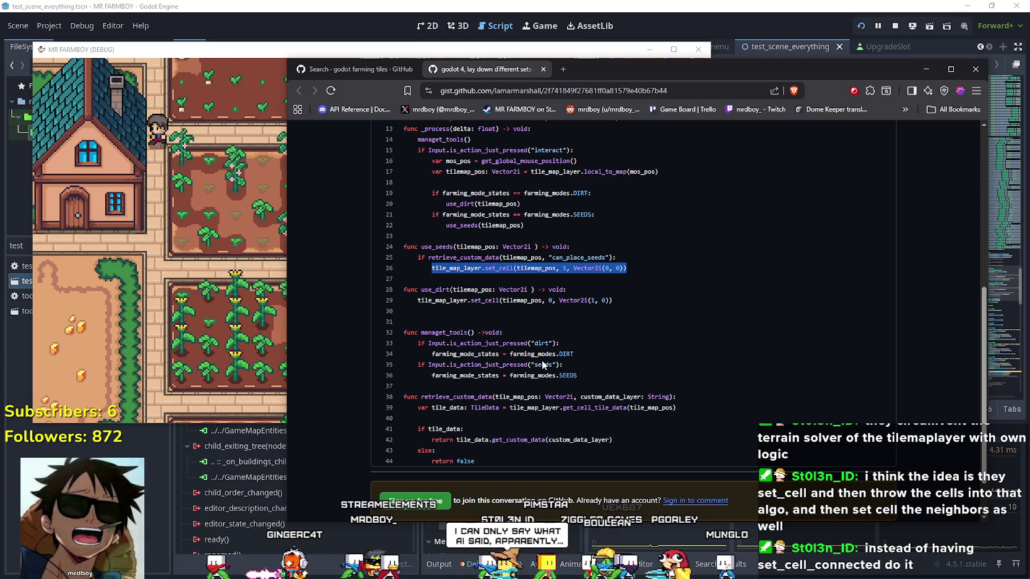
scroll(542, 361, "down", 2)
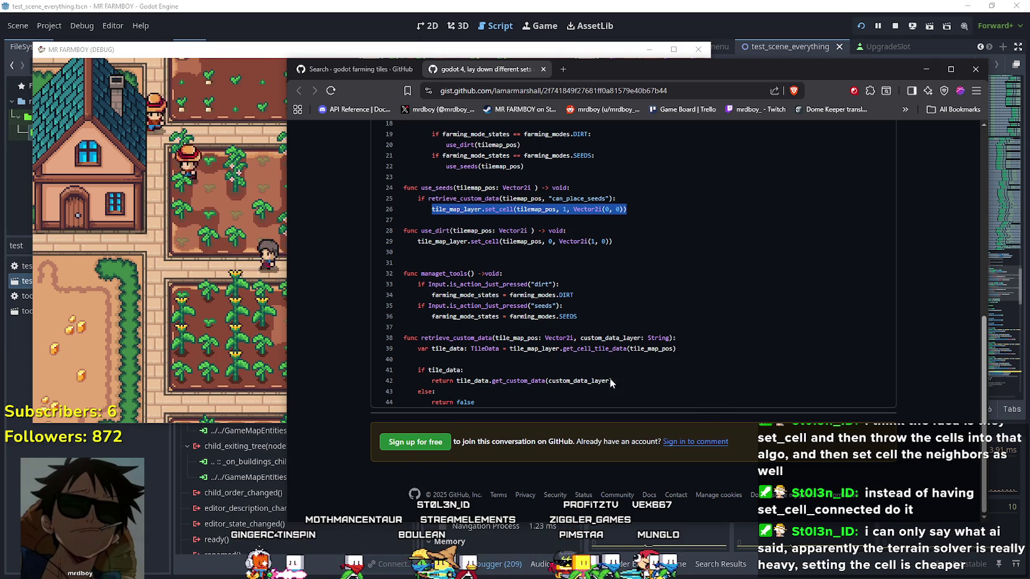
left_click(587, 380)
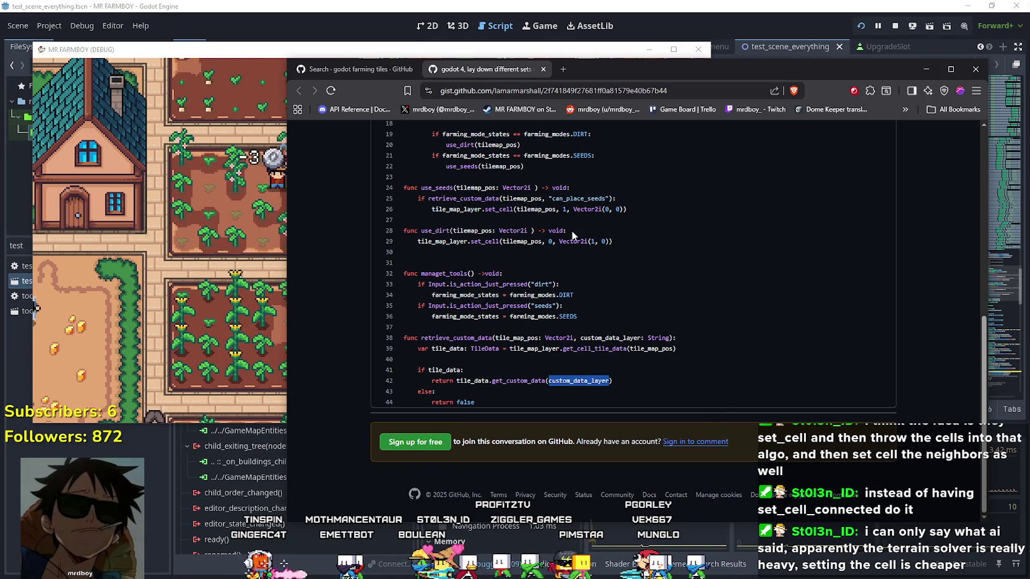
left_click(542, 69)
Step: Select the 'godot farming tiles' query, then go back twice to the BlobTiling.gd gist
scroll(658, 425, "down", 6)
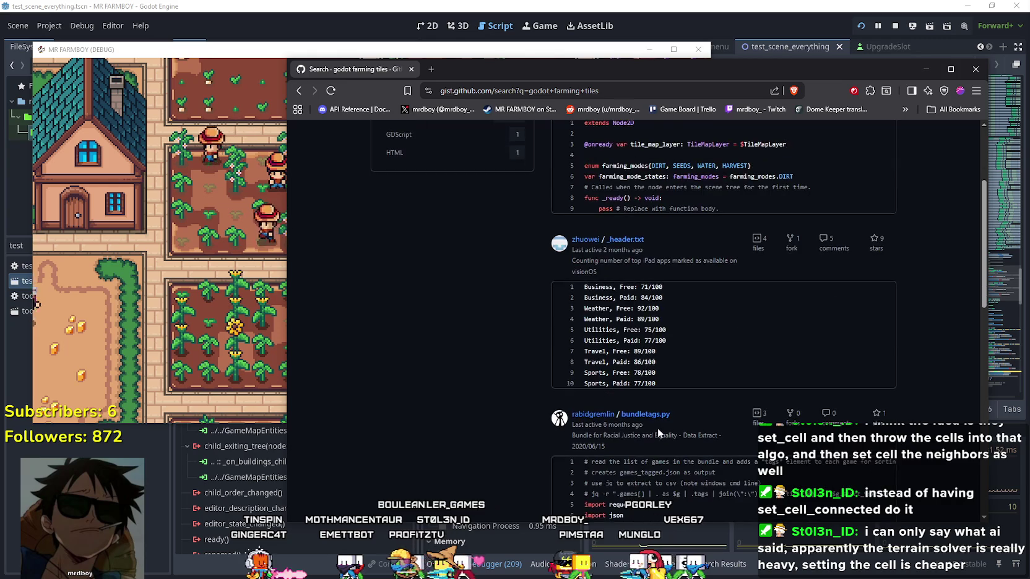
scroll(660, 422, "up", 5)
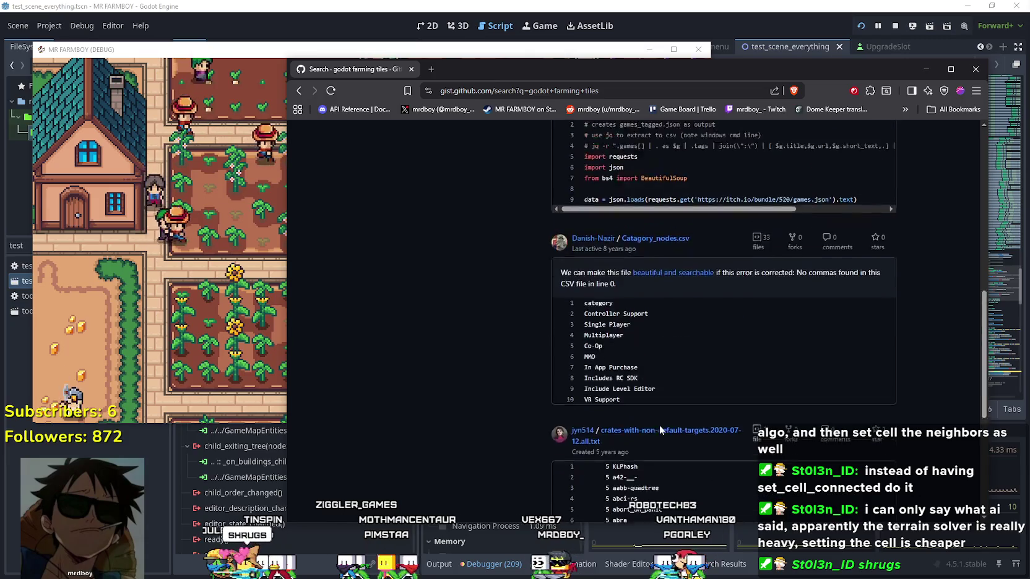
scroll(660, 427, "up", 2)
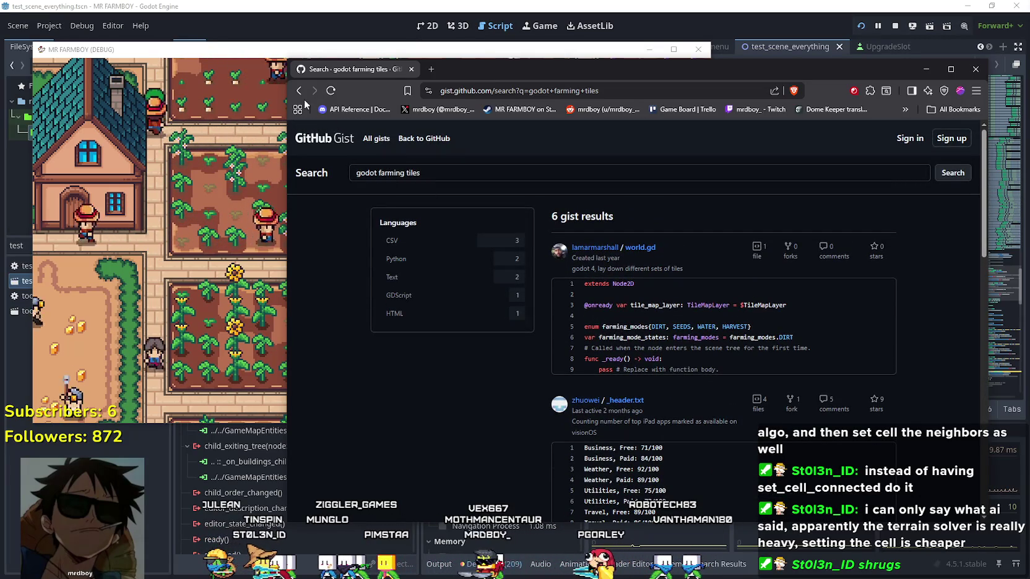
left_click_drag(418, 173, 358, 175)
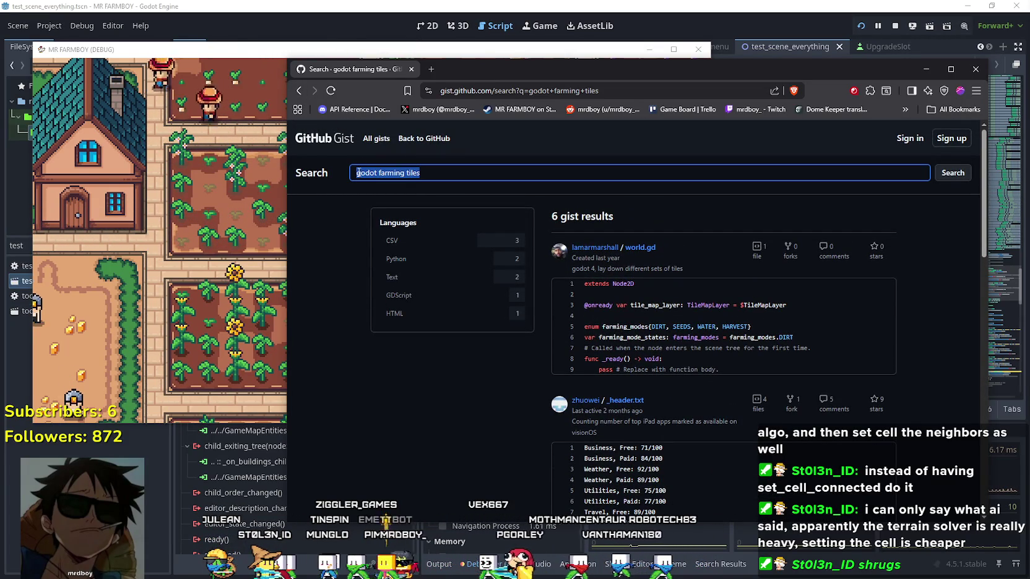
left_click(299, 91)
left_click(299, 91)
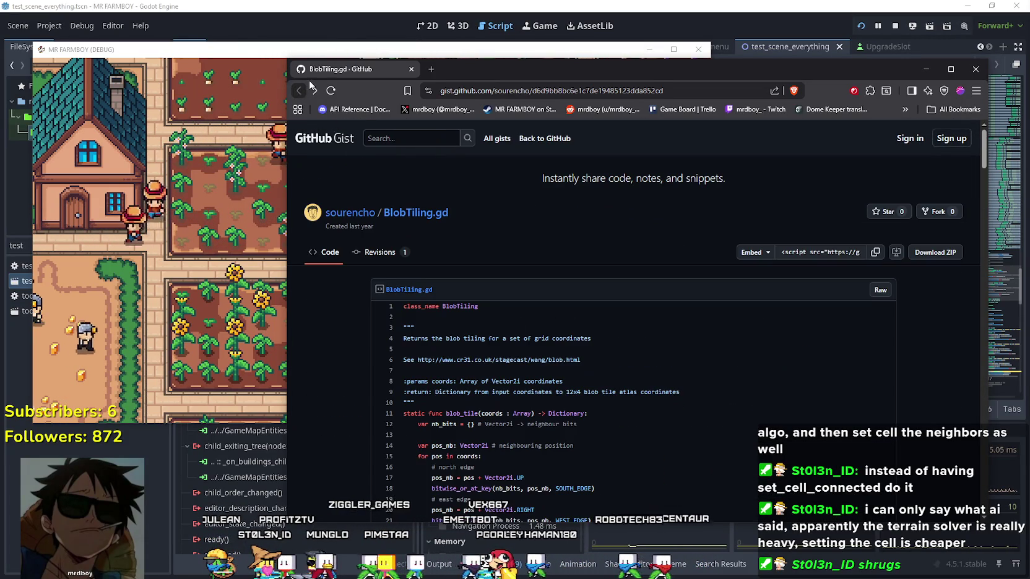
Step: Search 'godot farming tiles' in a new browser tab
left_click(431, 70)
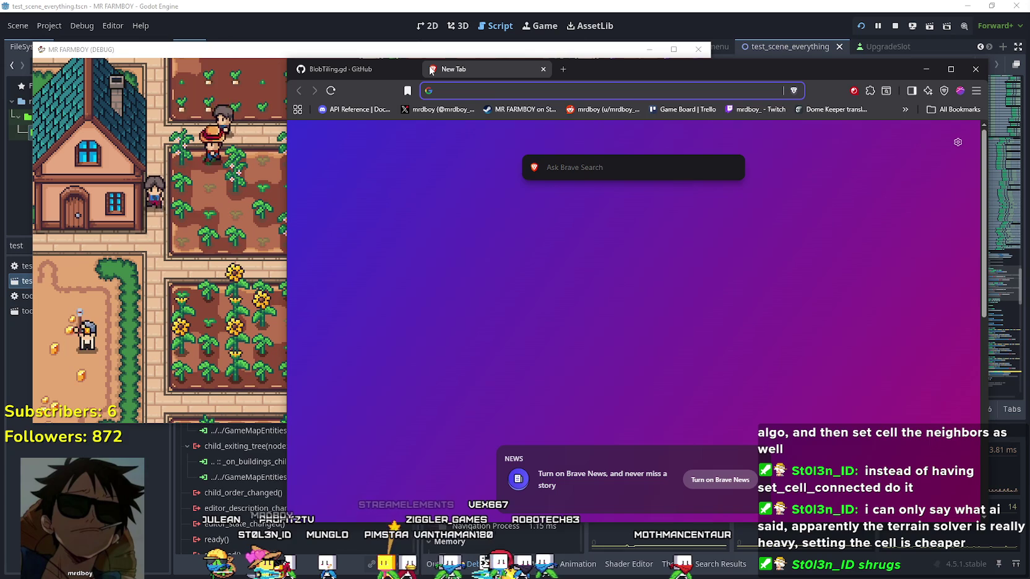
type("g")
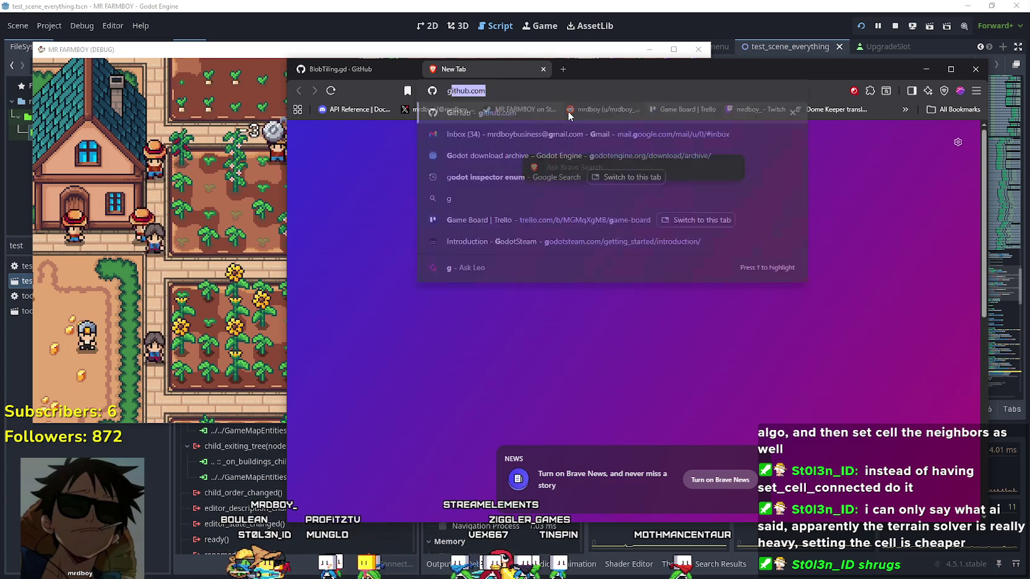
type("odot farming tiles")
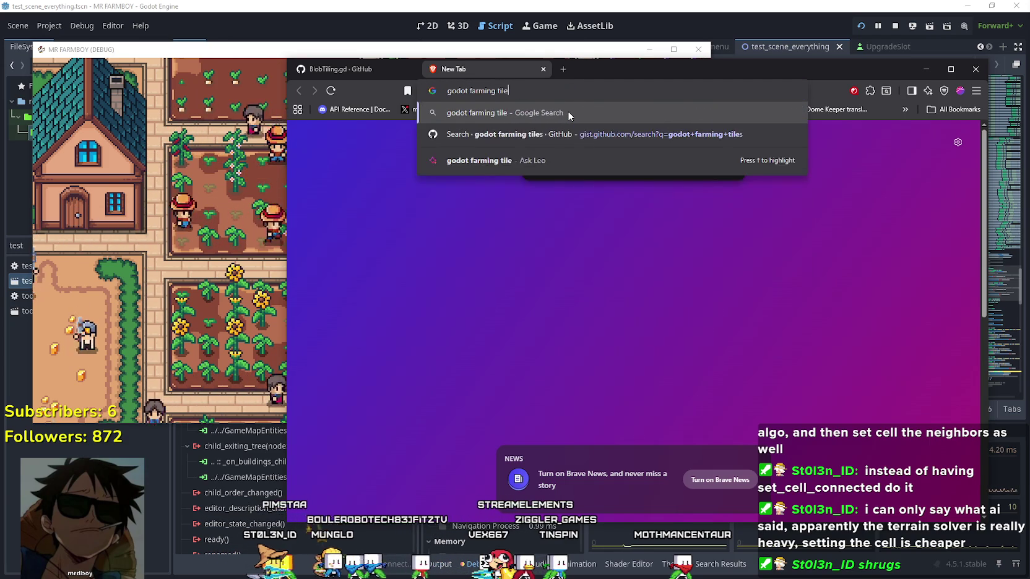
key("Return")
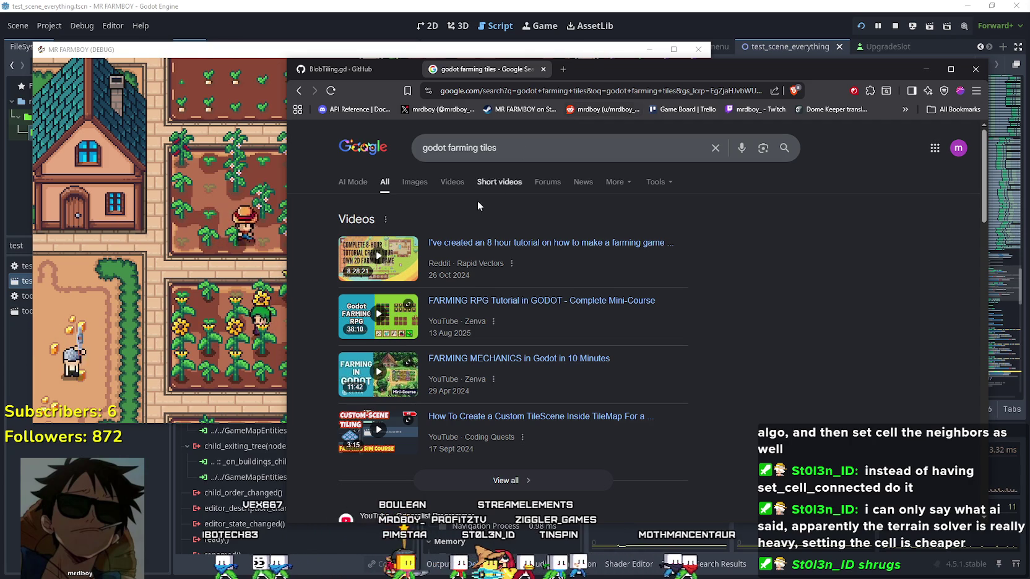
Step: Scroll down and back up through the 'godot farming tiles' Google results
scroll(550, 295, "down", 5)
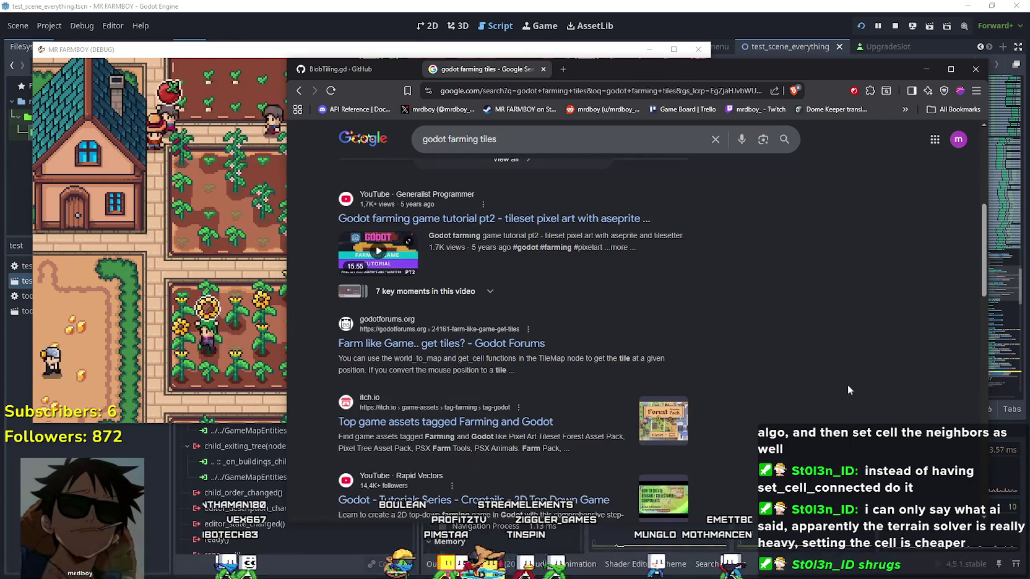
scroll(777, 360, "down", 1)
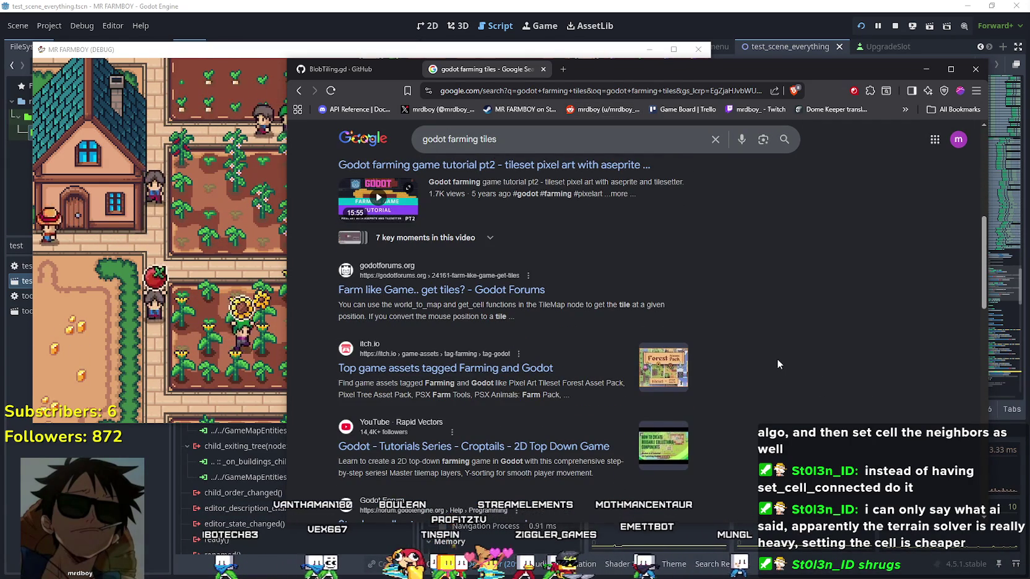
scroll(778, 360, "down", 3)
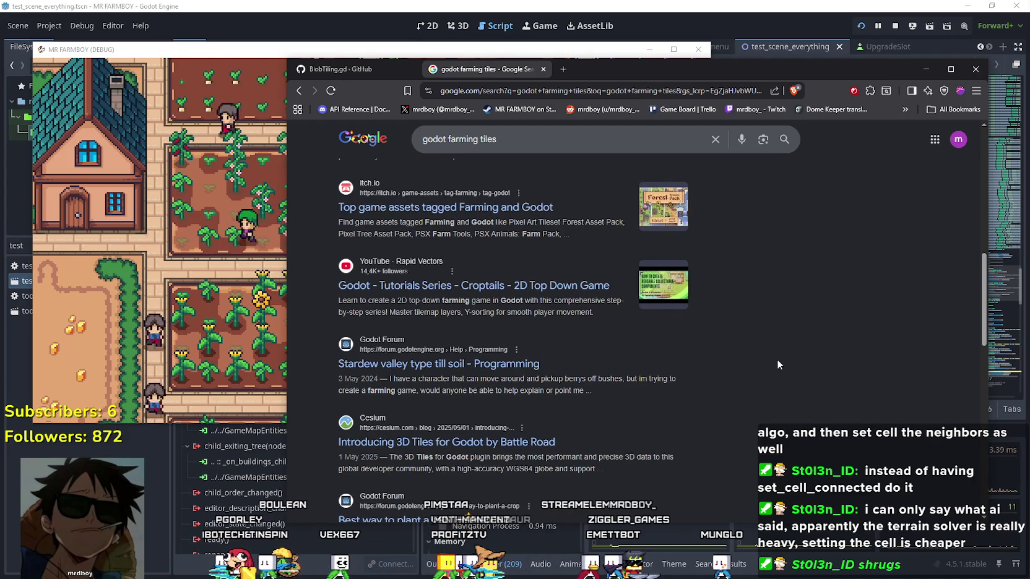
scroll(777, 361, "down", 1)
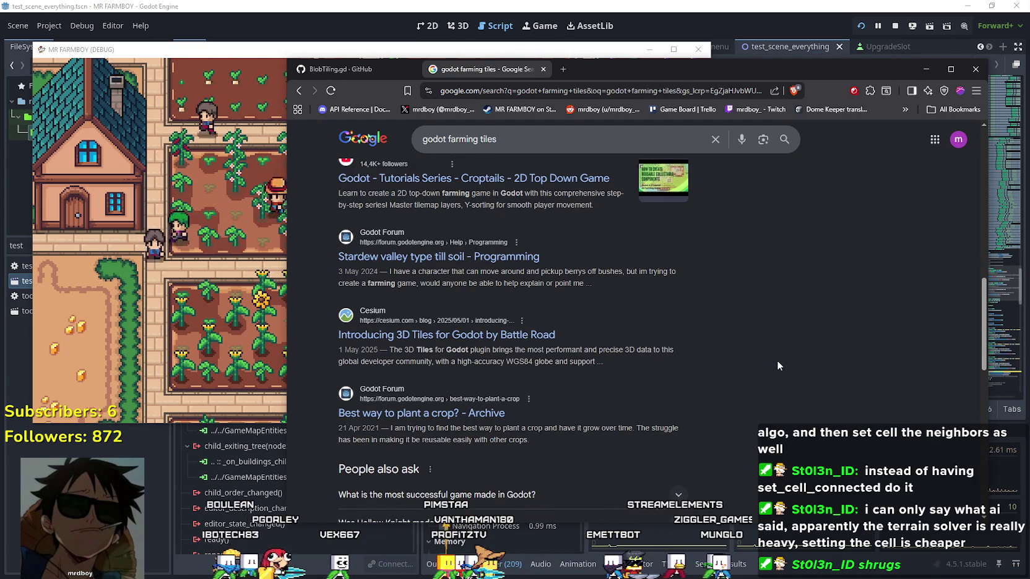
scroll(777, 362, "up", 1)
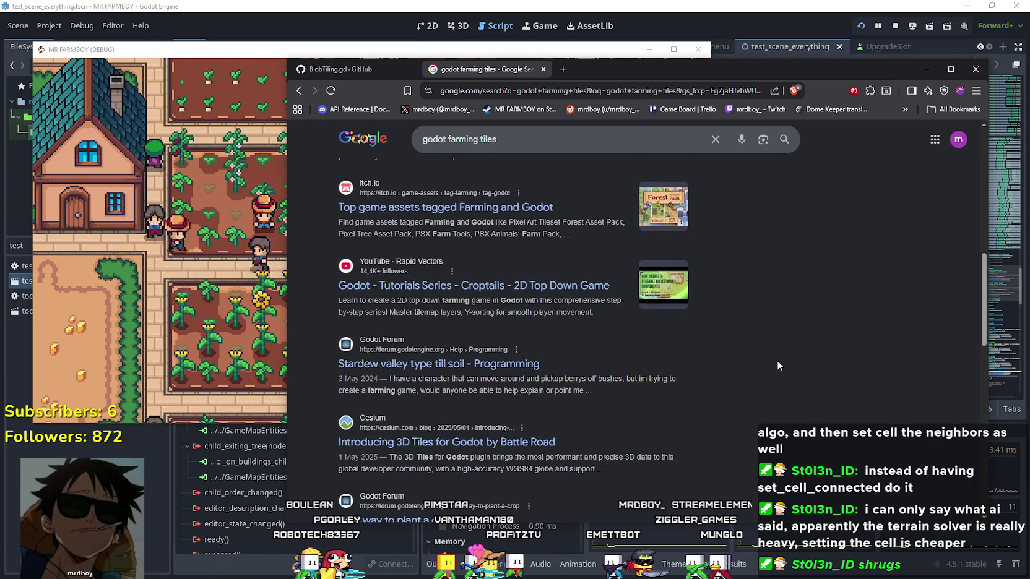
scroll(777, 362, "up", 1)
scroll(777, 362, "up", 3)
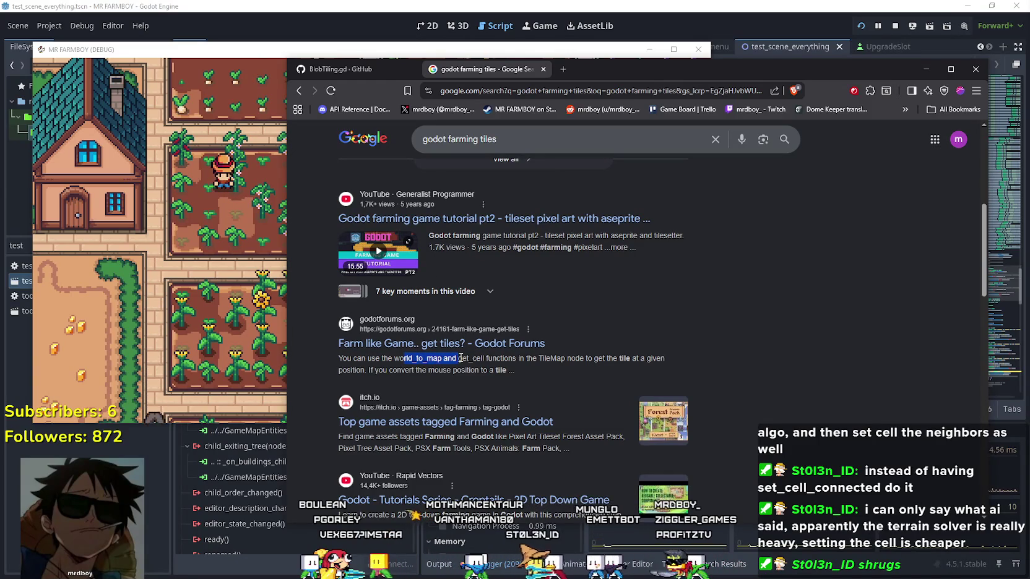
Step: Highlight the snippet on converting mouse position to tile, then load more results
left_click(514, 359)
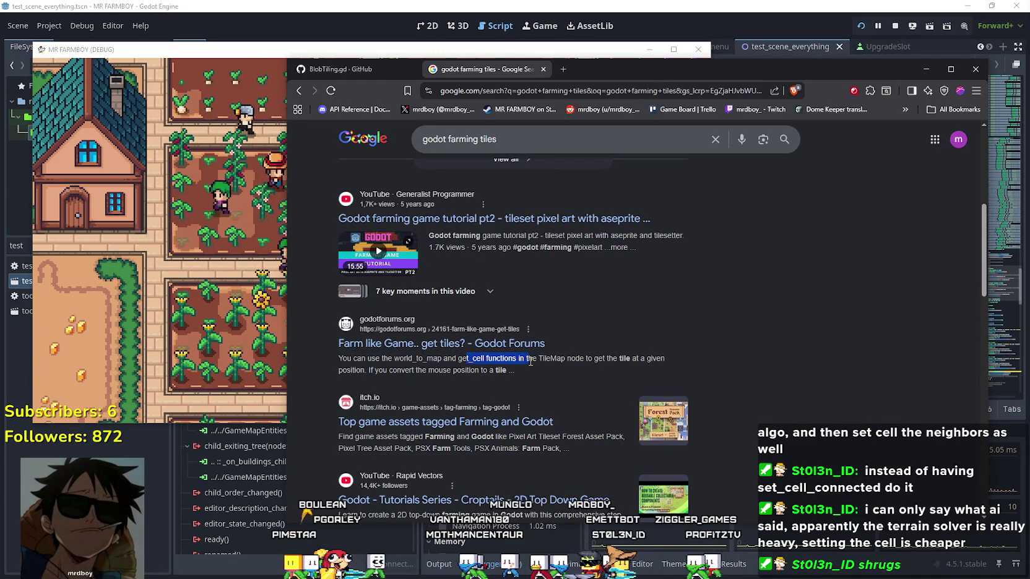
left_click_drag(369, 370, 513, 371)
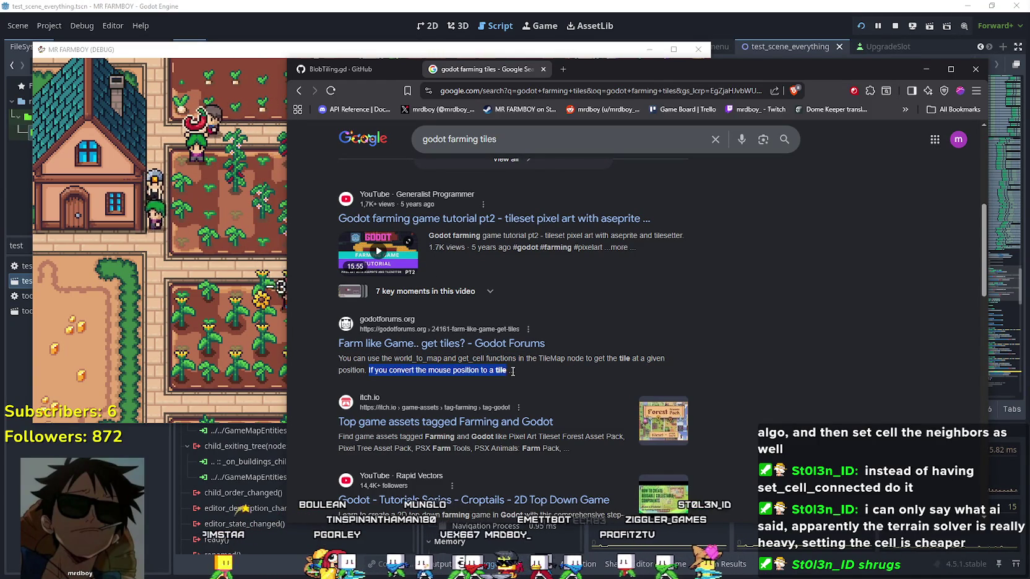
scroll(512, 371, "down", 9)
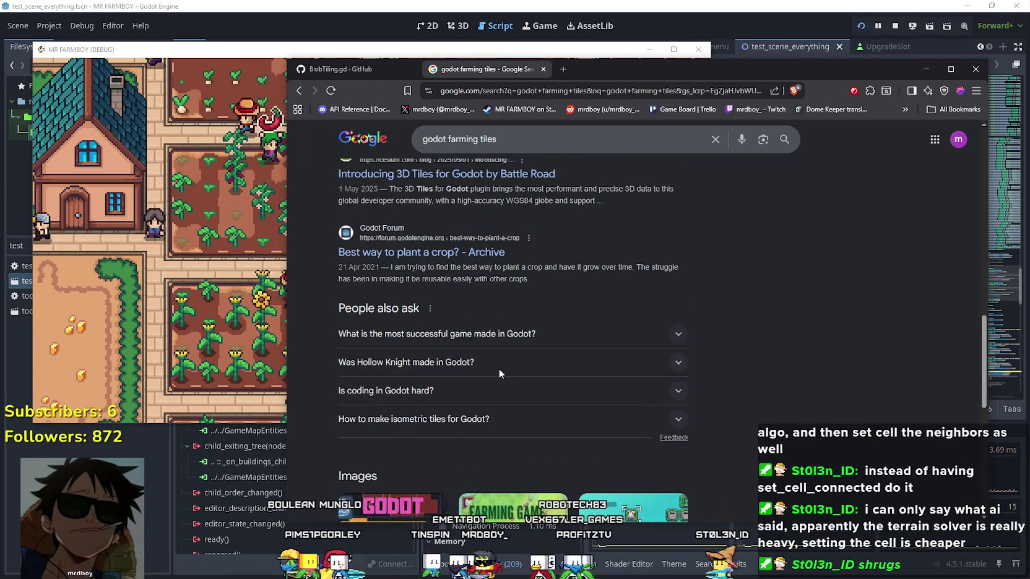
scroll(499, 371, "down", 3)
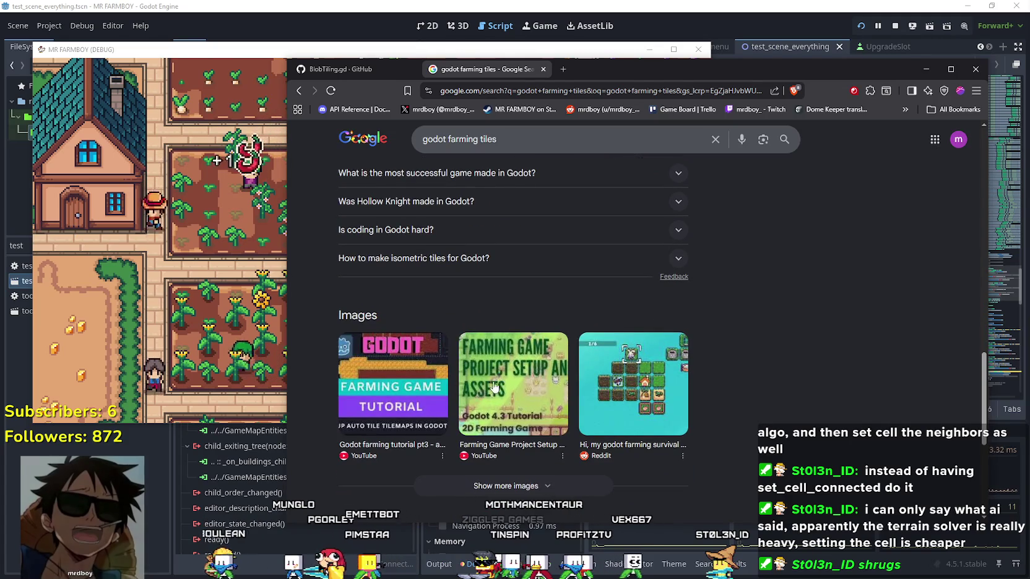
scroll(494, 387, "down", 3)
left_click(481, 446)
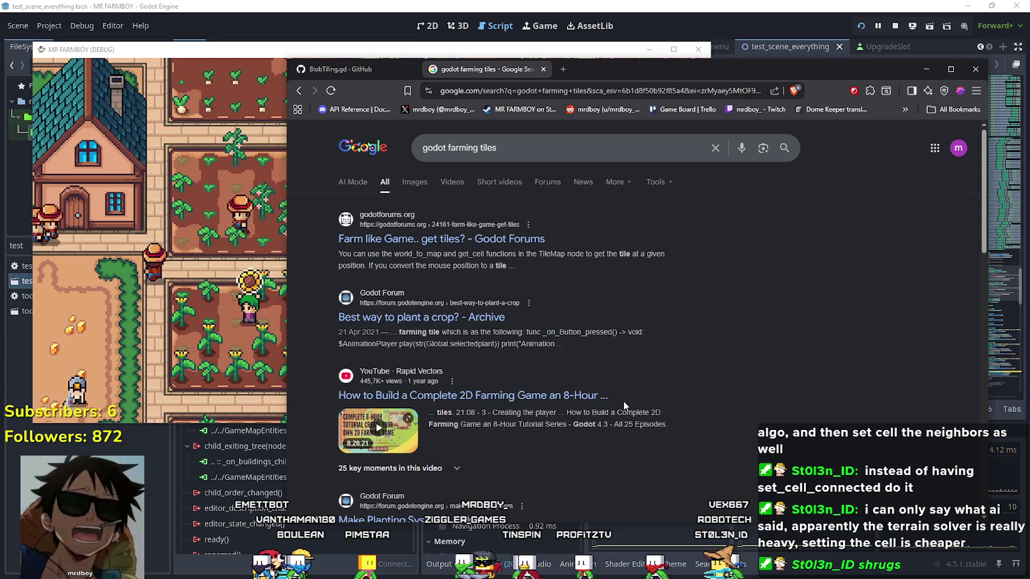
Step: Scroll down the results and open the Godot 4.3 TileMapLayer.set_cell() forum thread
scroll(679, 389, "down", 1)
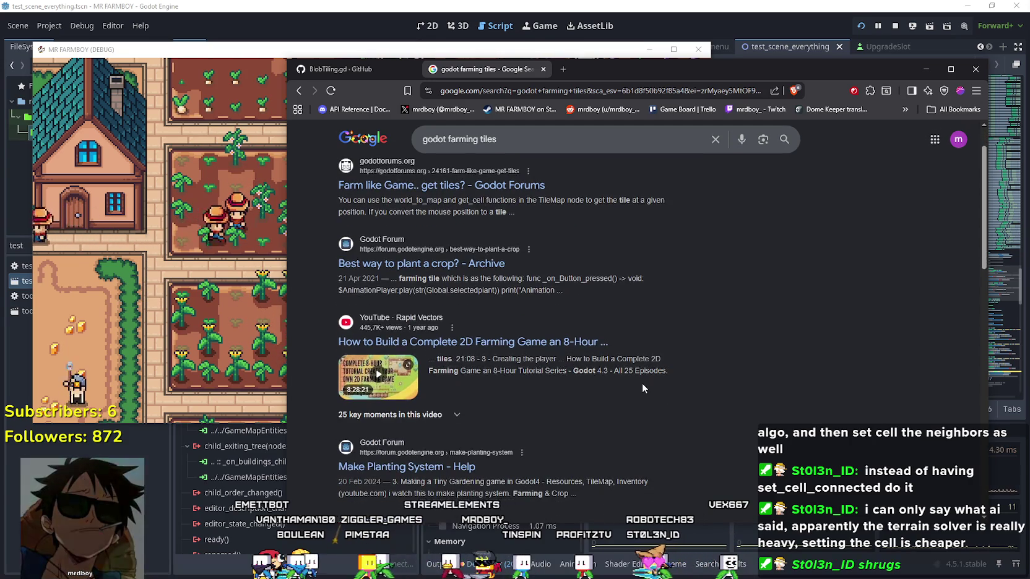
scroll(754, 429, "down", 4)
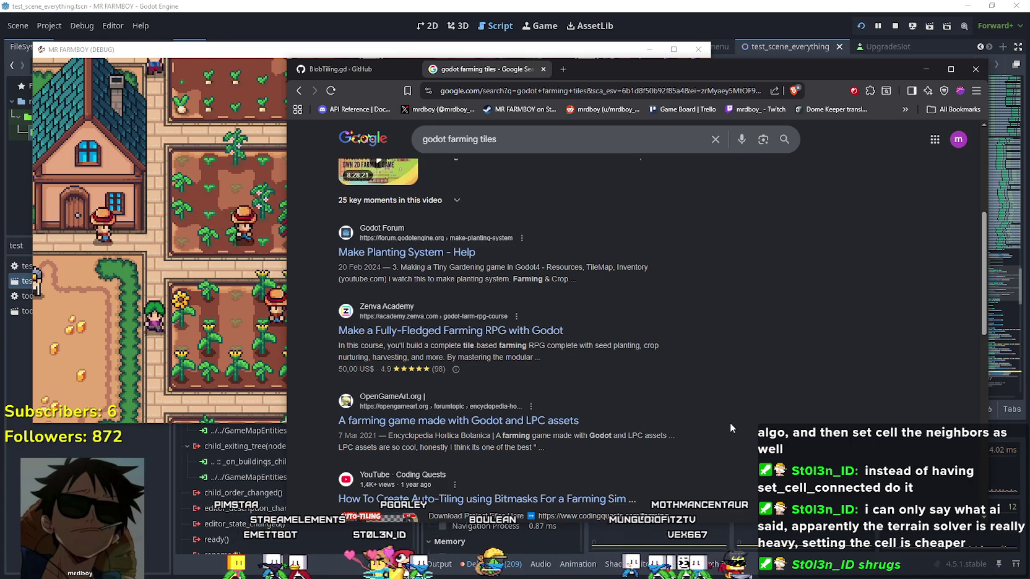
scroll(631, 405, "down", 1)
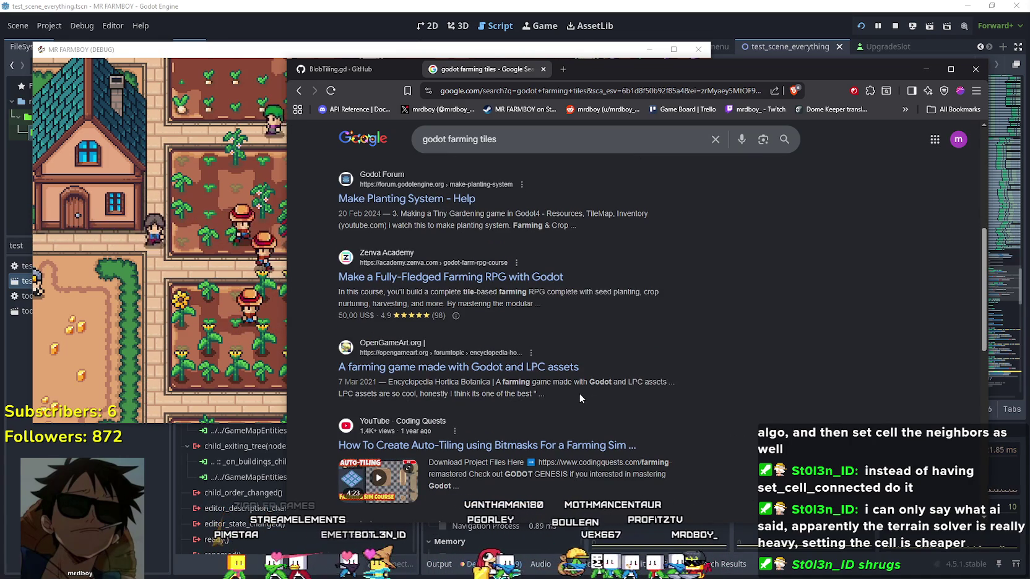
scroll(581, 395, "down", 2)
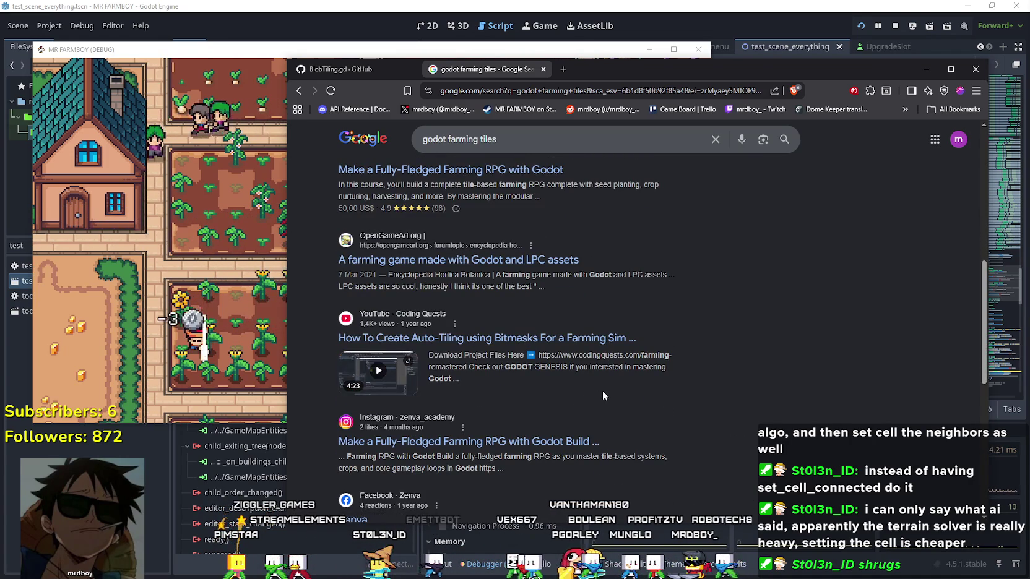
scroll(601, 391, "down", 1)
scroll(600, 391, "down", 2)
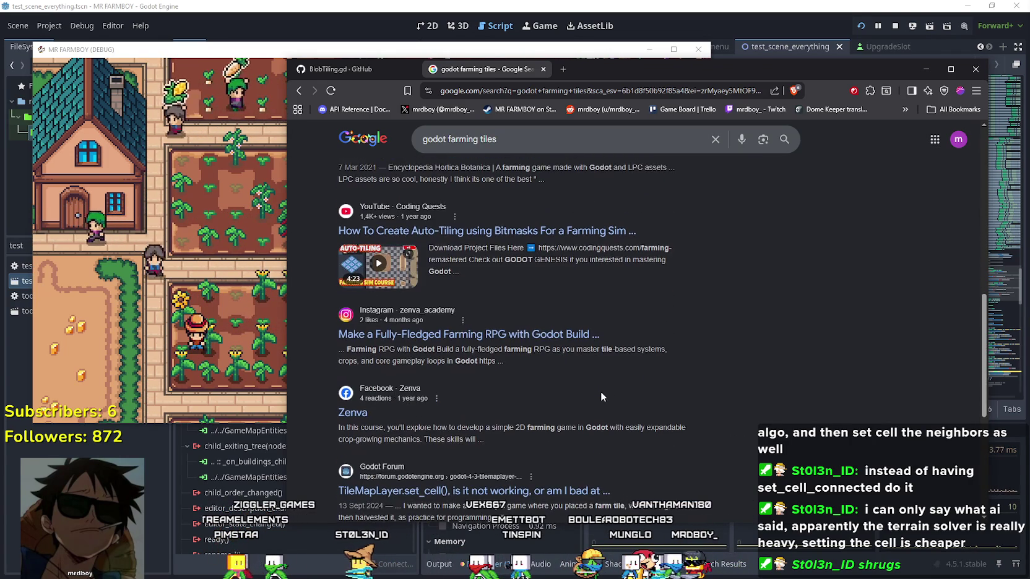
scroll(749, 419, "down", 1)
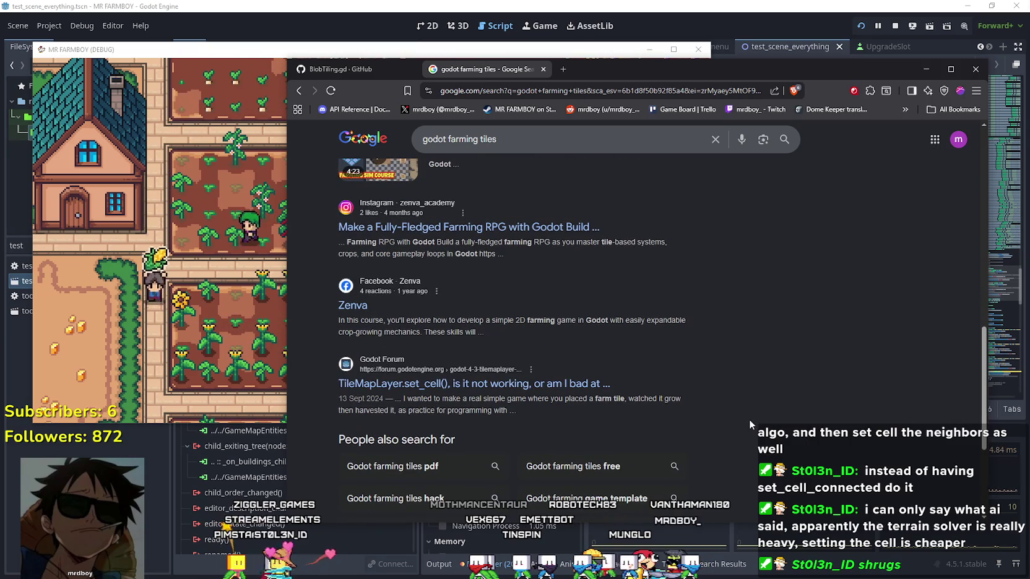
left_click(569, 394)
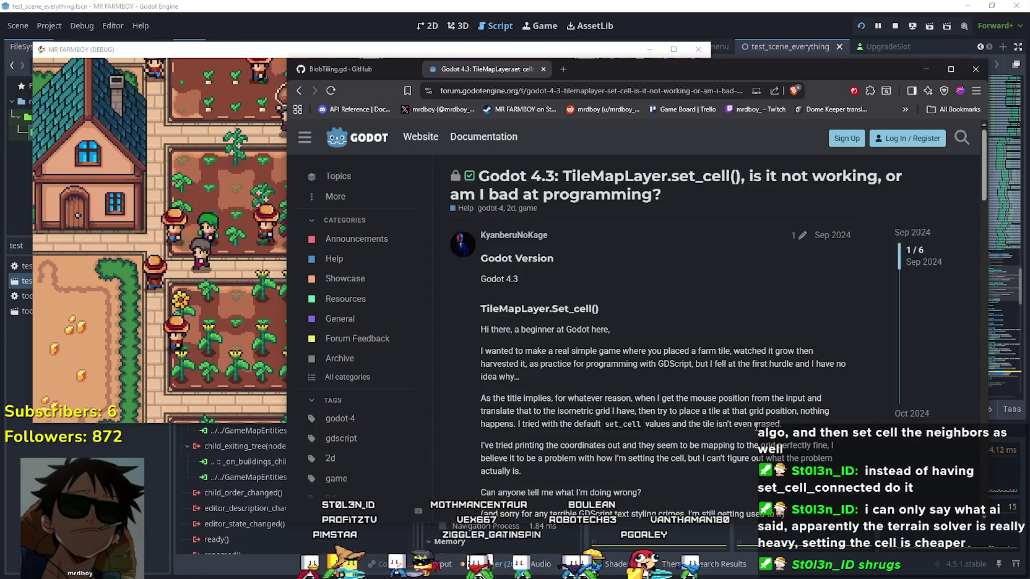
Step: Read the thread down to its get_global_mouse_position() solution, then return to the search results
scroll(565, 395, "down", 4)
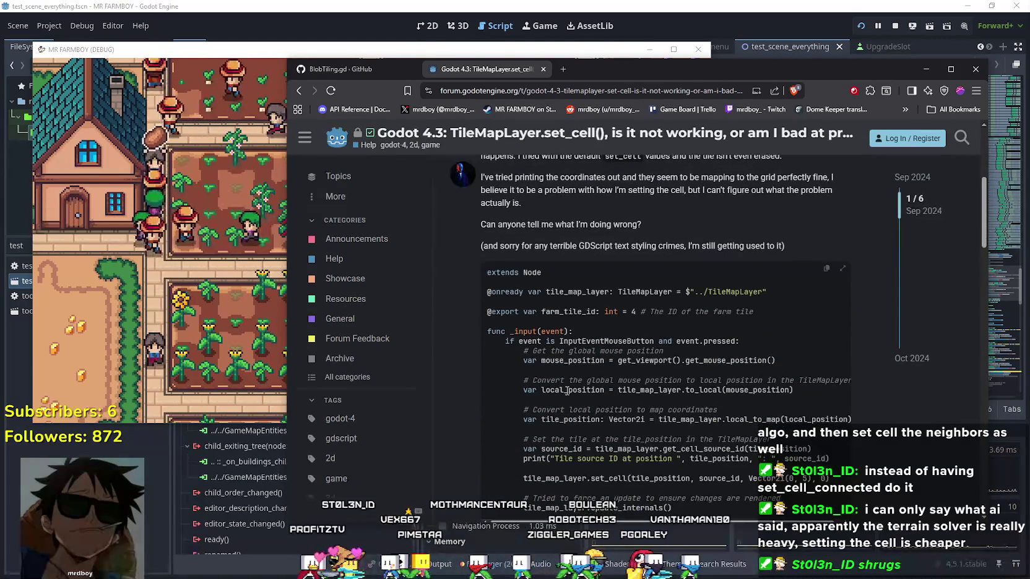
scroll(566, 390, "down", 2)
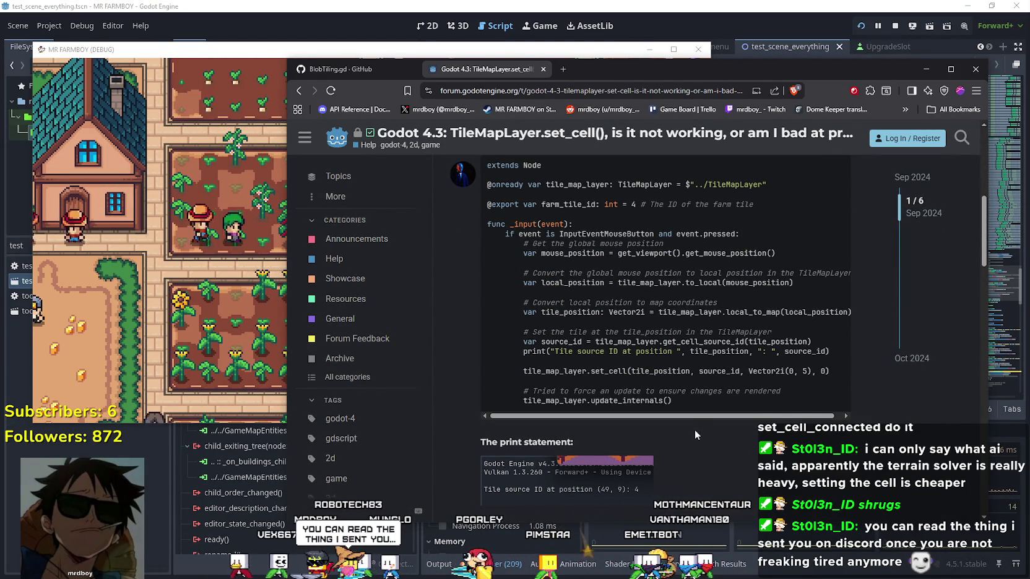
scroll(675, 417, "down", 2)
scroll(645, 391, "down", 10)
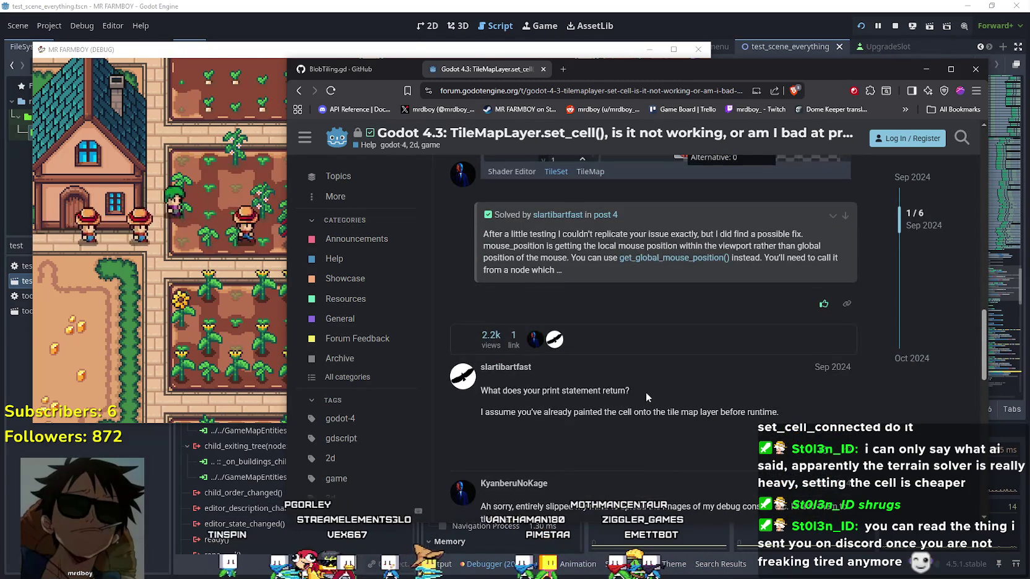
scroll(645, 391, "down", 2)
scroll(645, 391, "down", 4)
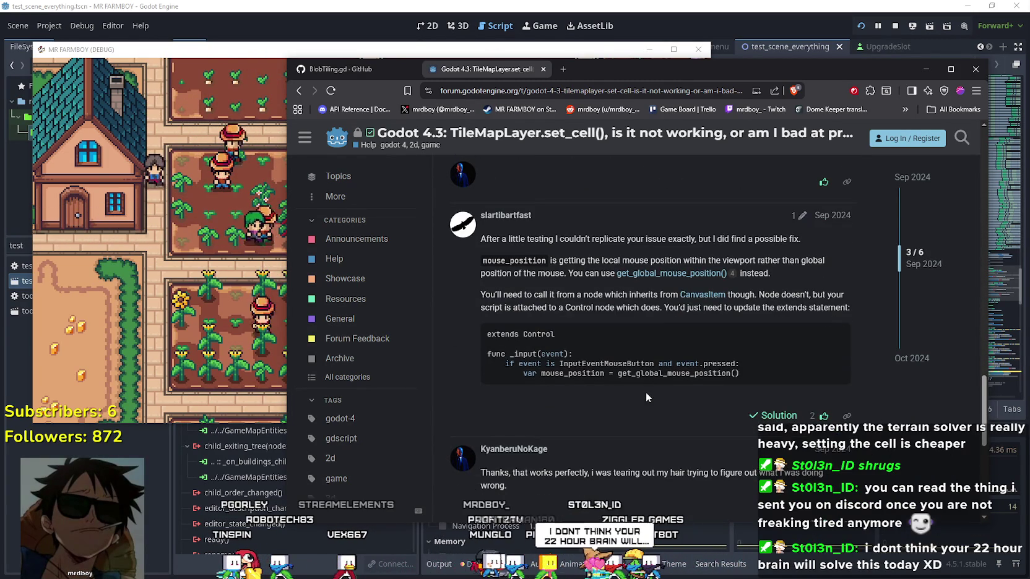
scroll(646, 392, "down", 1)
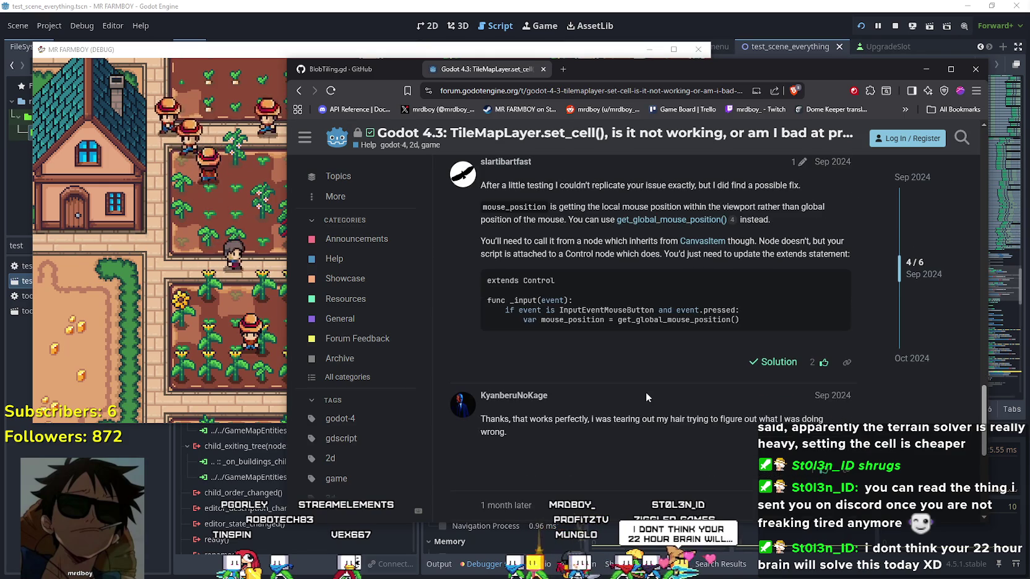
scroll(645, 391, "down", 3)
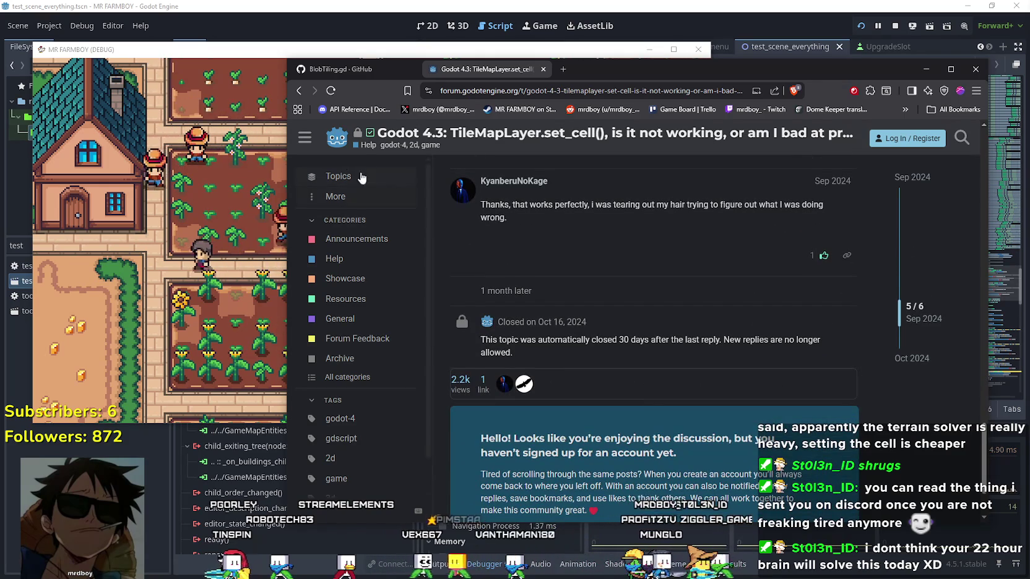
left_click(300, 91)
scroll(490, 485, "down", 2)
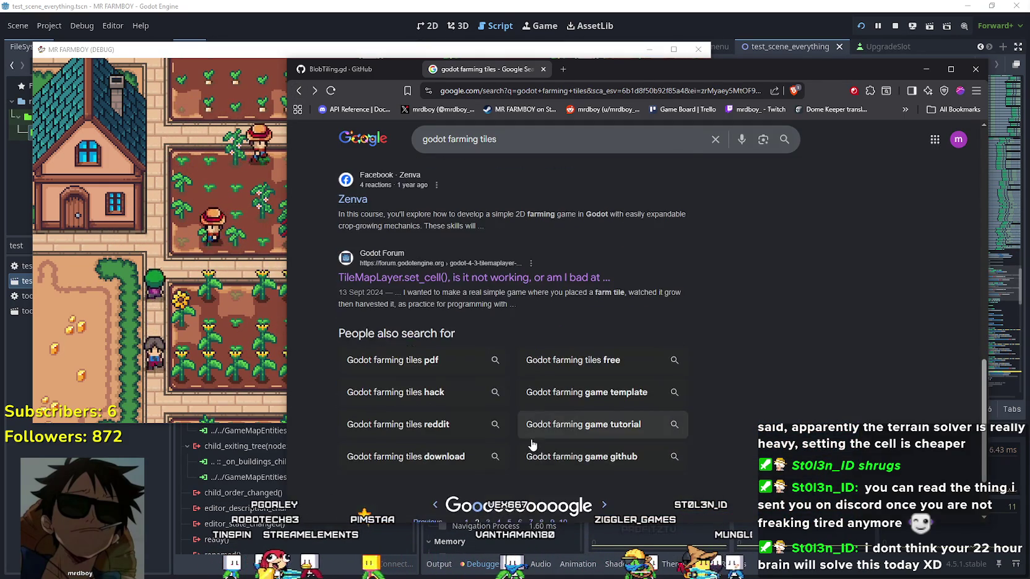
Step: Load more results and open 'Large 2d tilemap causes 4-5ms lag on setcell invocation'
left_click(489, 504)
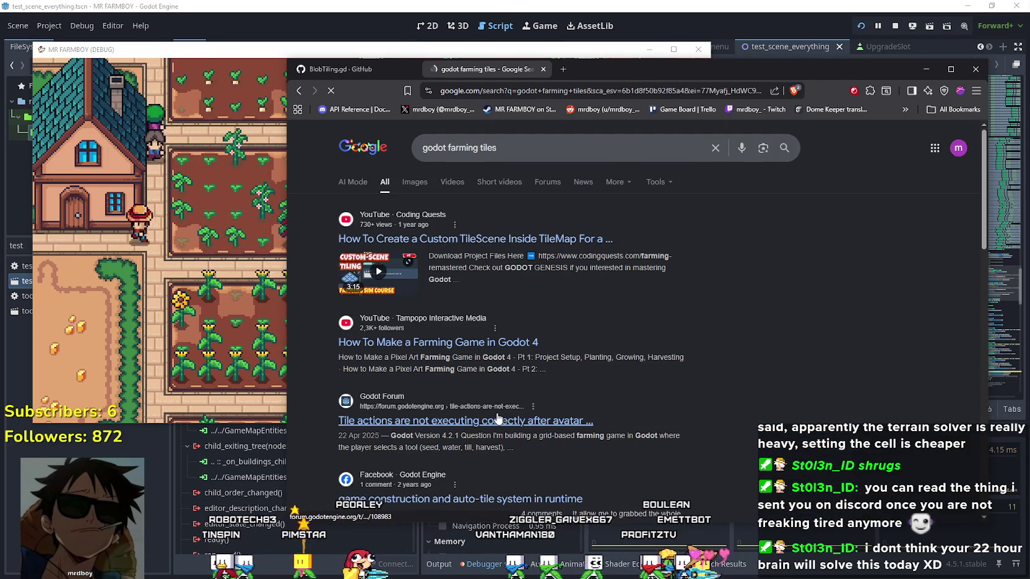
scroll(498, 419, "down", 2)
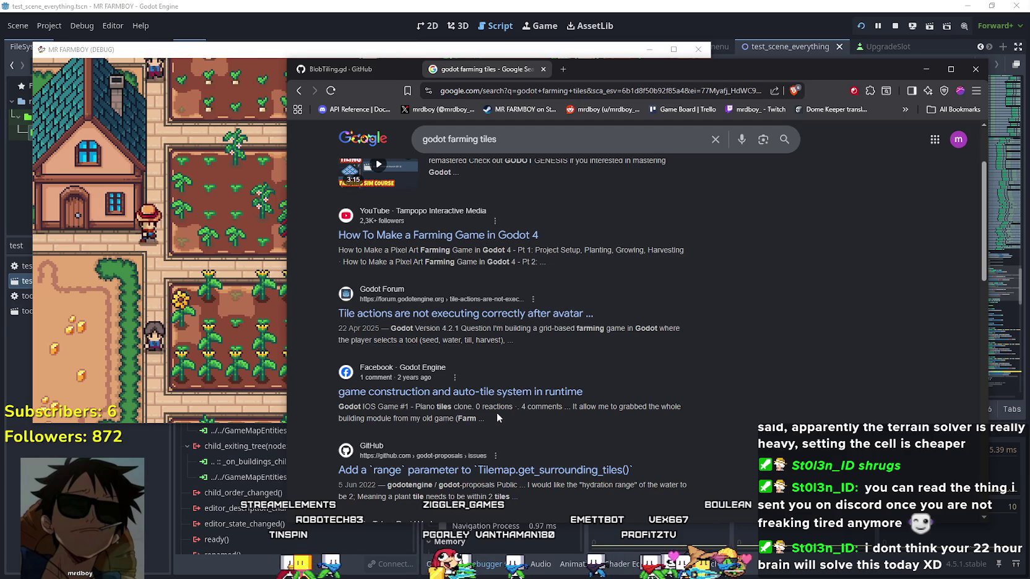
scroll(496, 414, "down", 2)
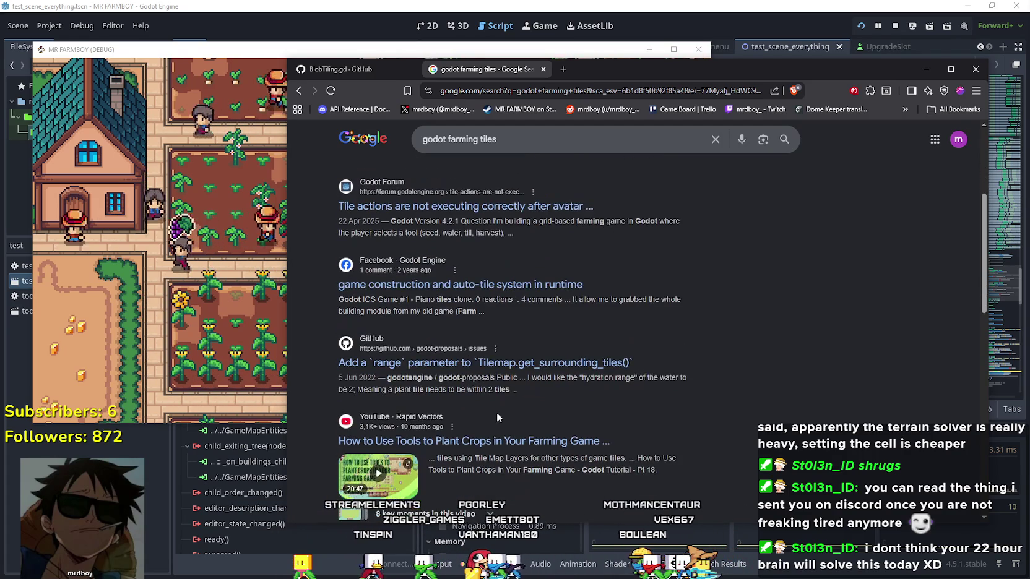
scroll(498, 411, "down", 1)
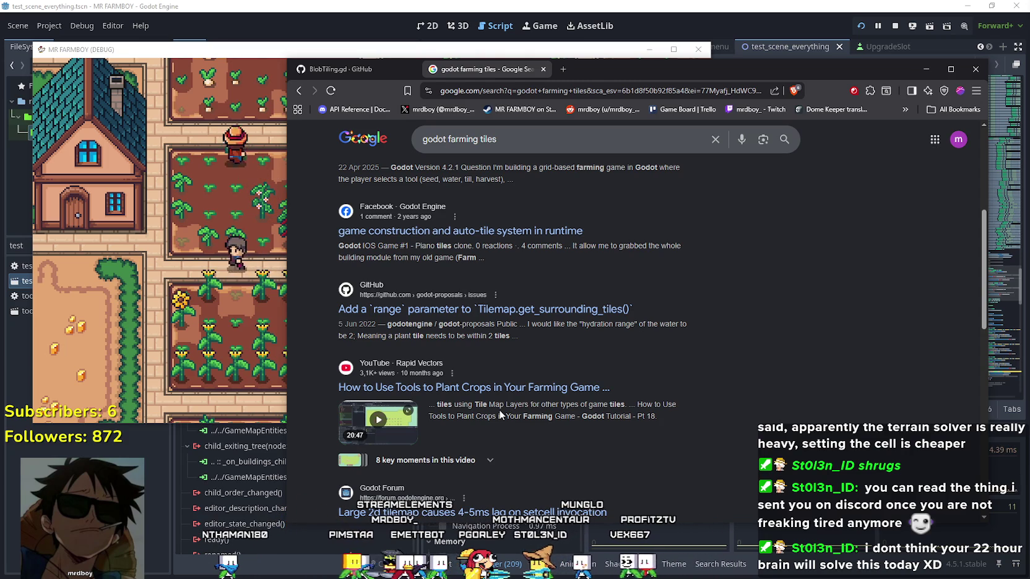
scroll(499, 415, "down", 5)
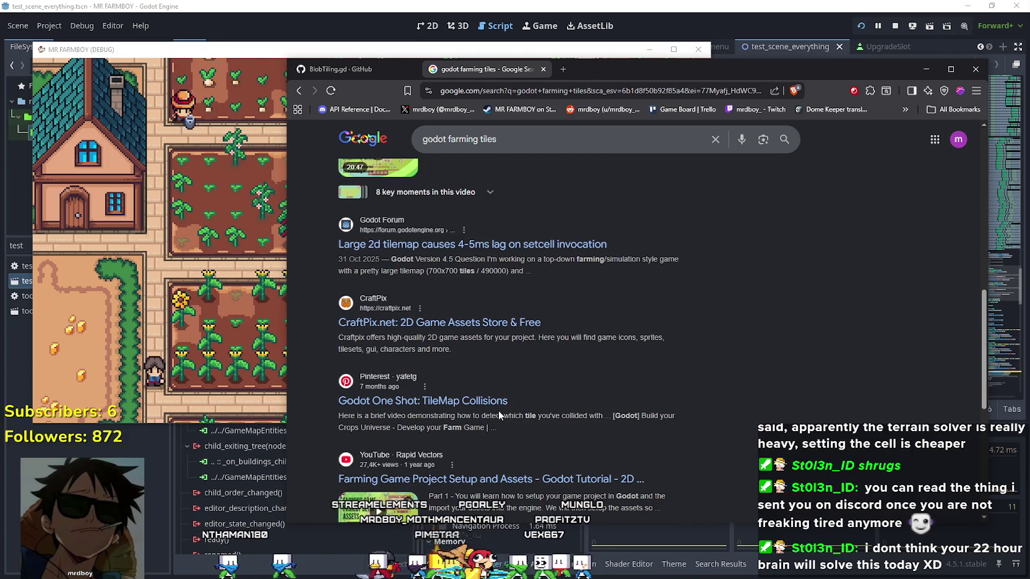
left_click(544, 245)
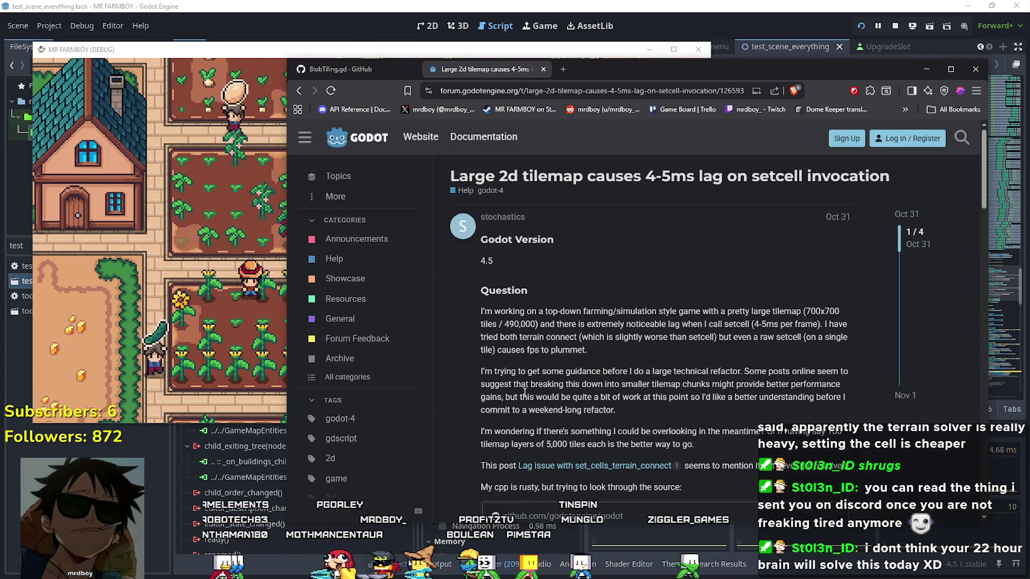
Step: Highlight the opening paragraphs of the Large 2D tilemap lag question
scroll(524, 392, "down", 1)
scroll(524, 392, "up", 1)
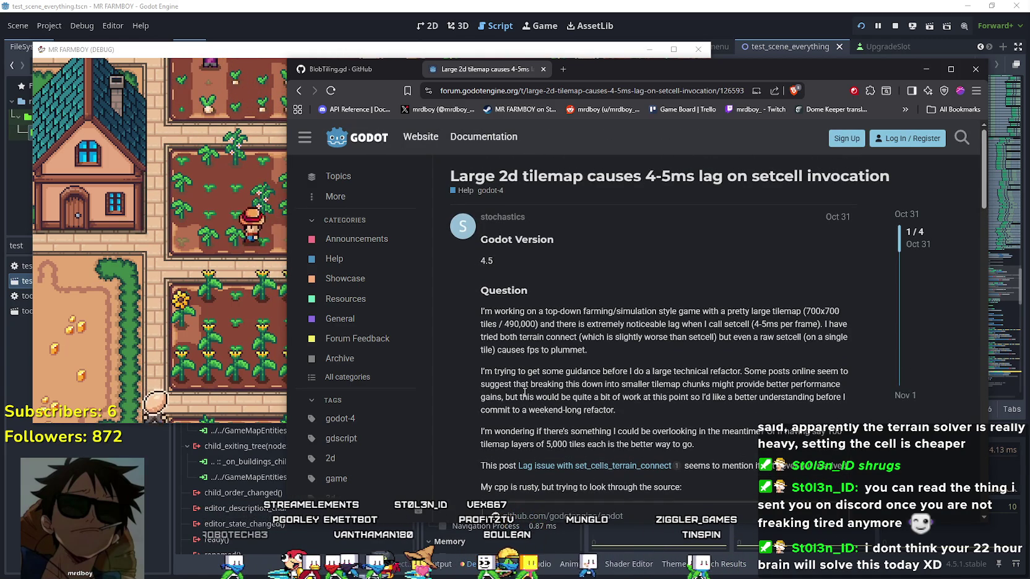
left_click_drag(616, 322, 773, 351)
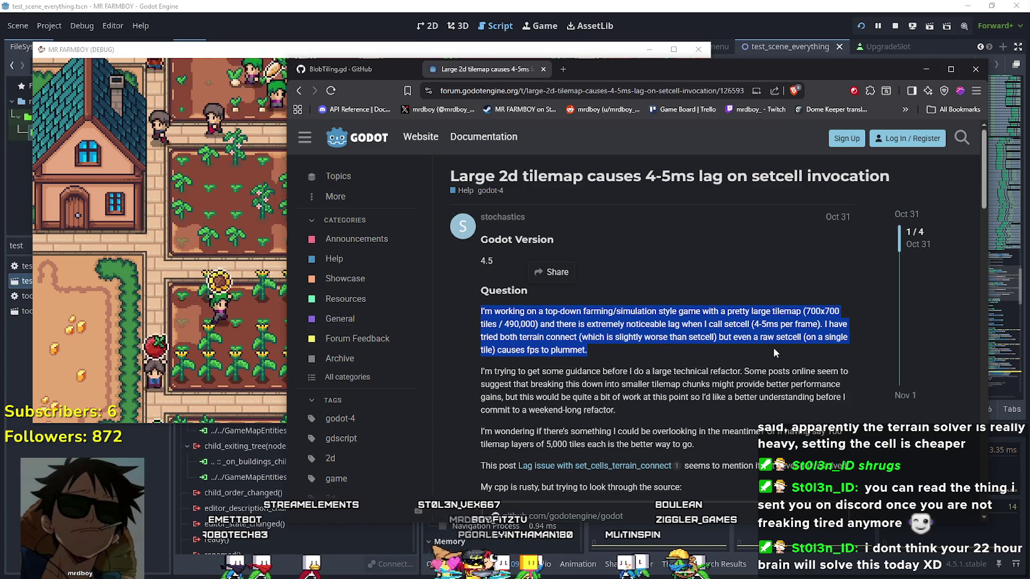
mouse_move(772, 348)
left_mouse_down()
mouse_move(597, 337)
mouse_move(813, 337)
left_mouse_up()
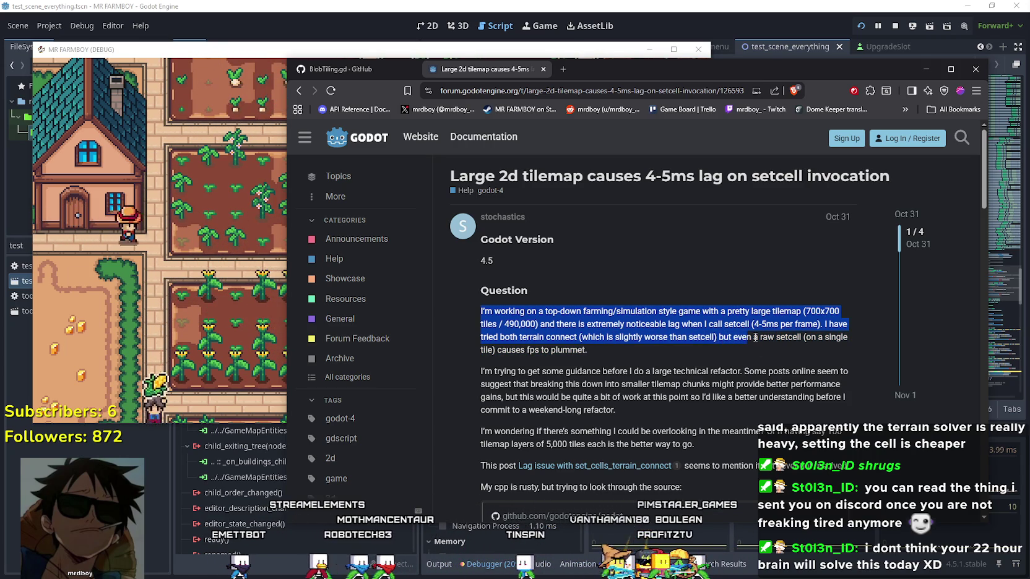
mouse_move(847, 348)
left_mouse_down()
mouse_move(853, 431)
mouse_move(811, 346)
mouse_move(786, 364)
mouse_move(782, 384)
mouse_move(770, 337)
mouse_move(772, 358)
left_mouse_up()
scroll(854, 427, "down", 1)
scroll(782, 383, "down", 1)
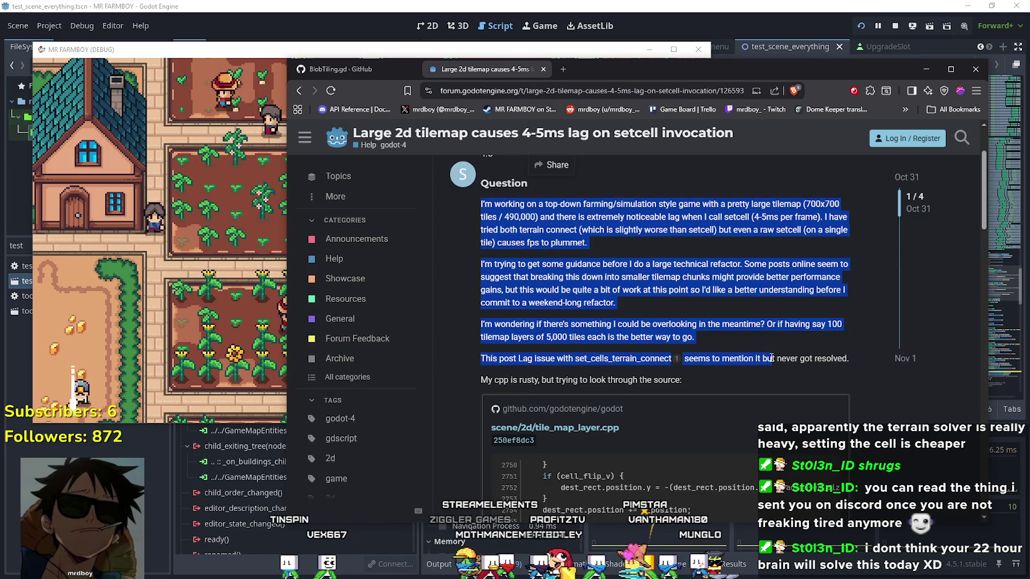
left_click(700, 380)
Step: Open the linked set_cells_terrain_connect lag post in a background tab
right_click(655, 362)
left_click(688, 363)
scroll(686, 364, "down", 2)
scroll(572, 283, "down", 5)
scroll(569, 364, "down", 8)
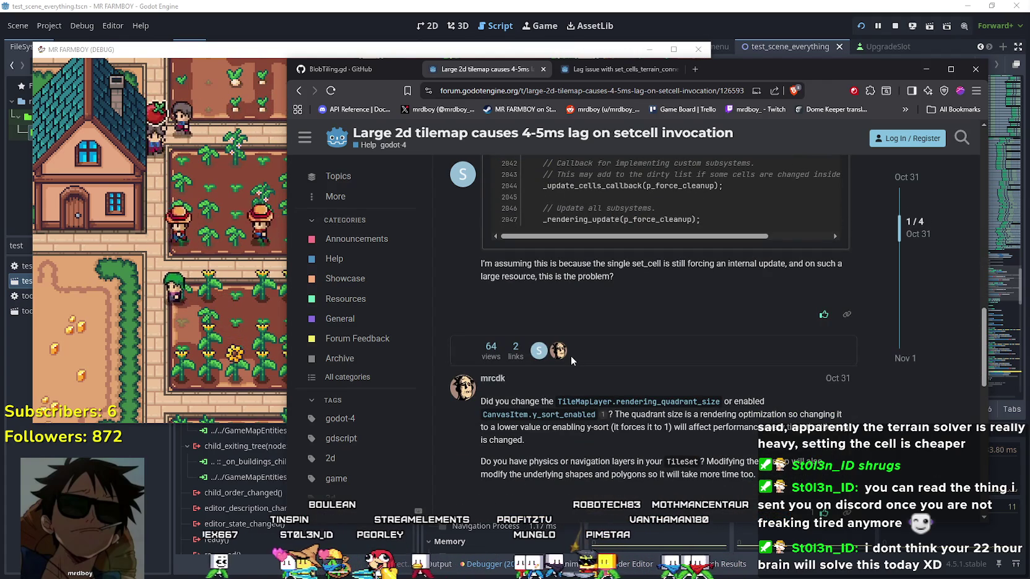
Step: Highlight the replies on forcing an internal update, quadrant size, and unchecking collision and occlusion
mouse_move(698, 268)
left_mouse_down()
mouse_move(846, 265)
mouse_move(842, 276)
left_mouse_up()
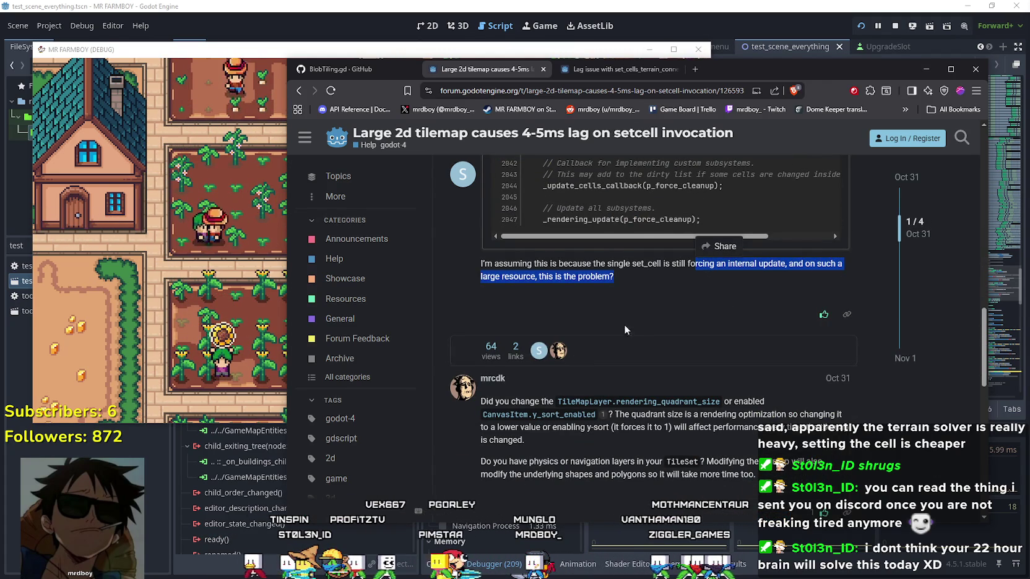
scroll(624, 325, "down", 2)
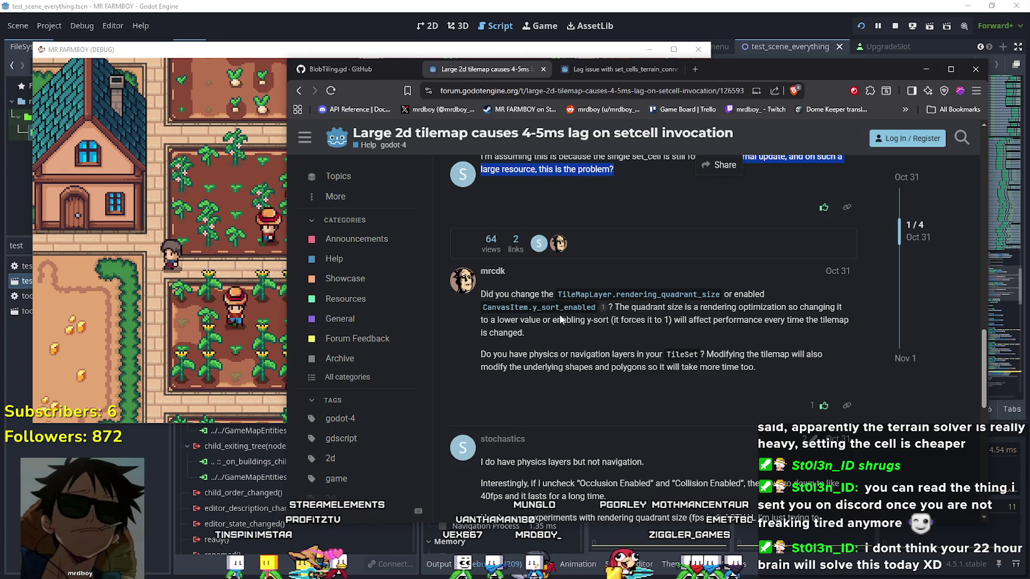
mouse_move(631, 307)
left_mouse_down()
mouse_move(723, 304)
mouse_move(526, 333)
mouse_move(576, 328)
left_mouse_up()
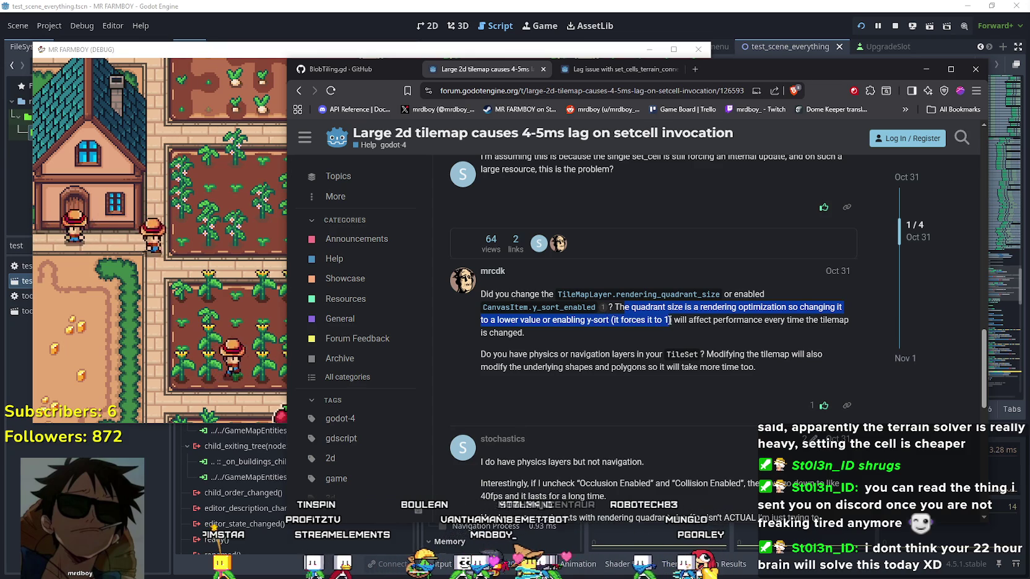
mouse_move(712, 319)
left_mouse_down()
mouse_move(605, 338)
mouse_move(554, 334)
mouse_move(567, 350)
mouse_move(780, 370)
left_mouse_up()
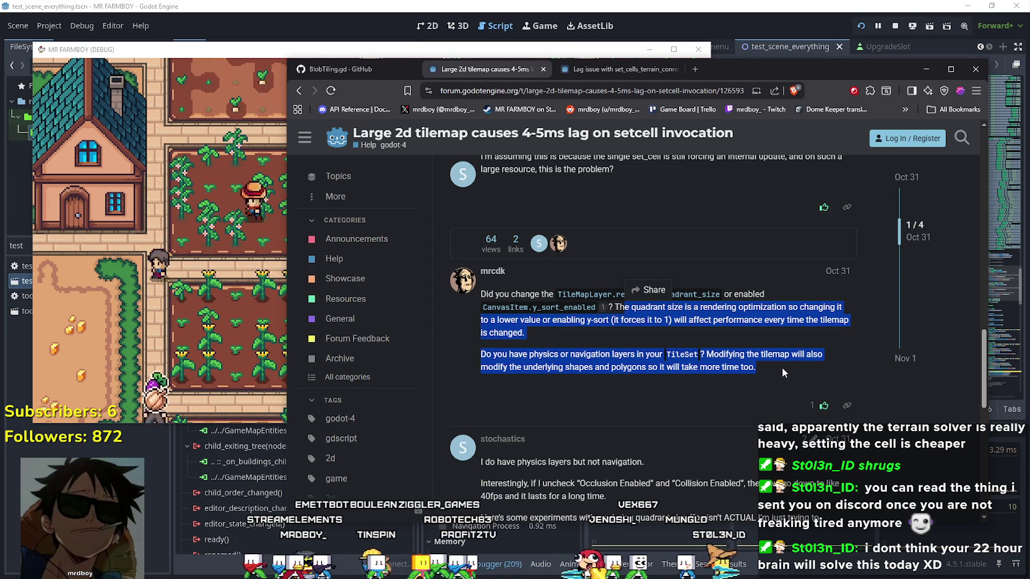
scroll(773, 359, "down", 2)
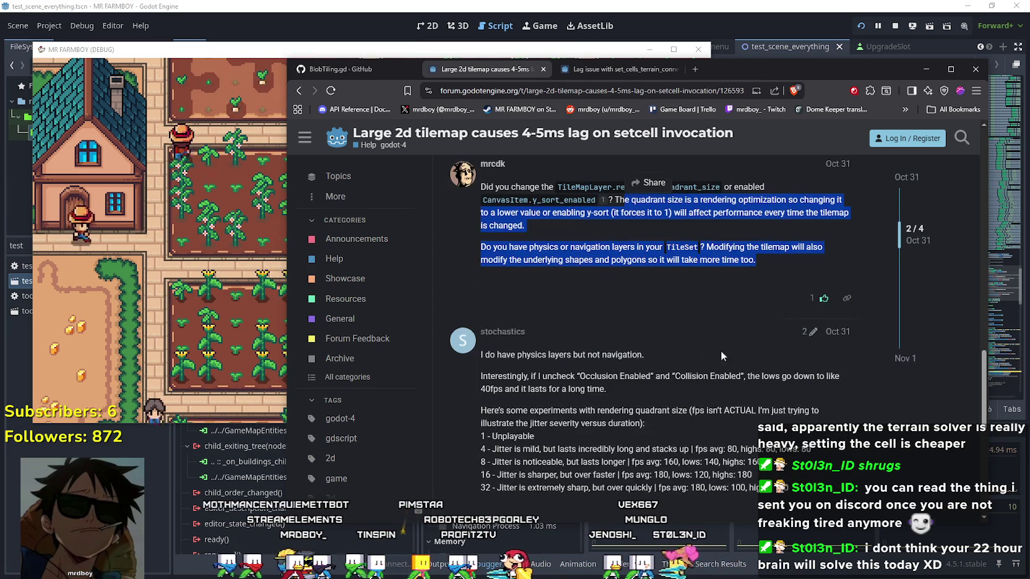
mouse_move(488, 357)
left_mouse_down()
mouse_move(604, 388)
mouse_move(606, 377)
mouse_move(649, 376)
left_mouse_up()
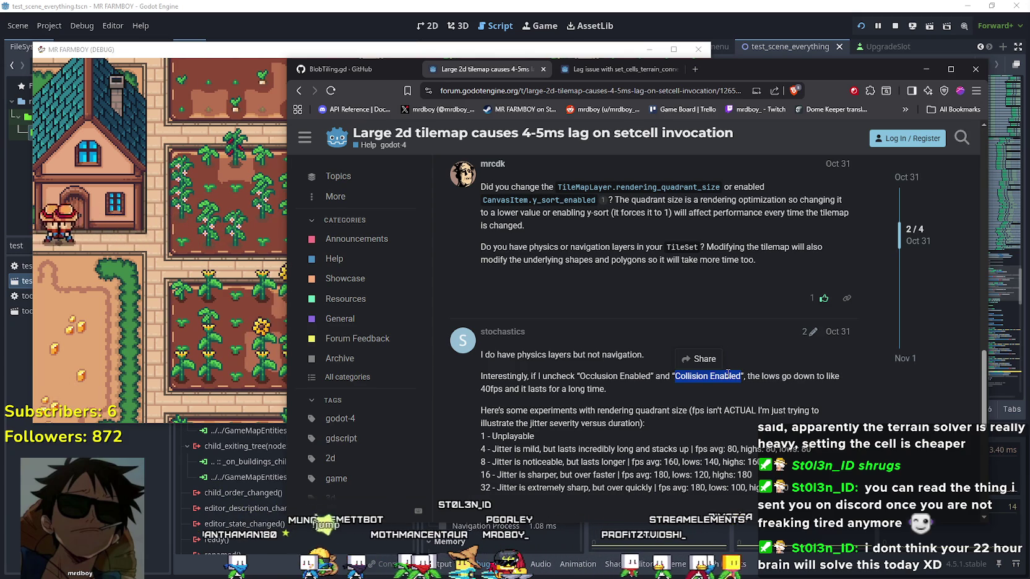
Step: Read to the end of the thread's four posts and return to the running game
scroll(616, 387, "down", 1)
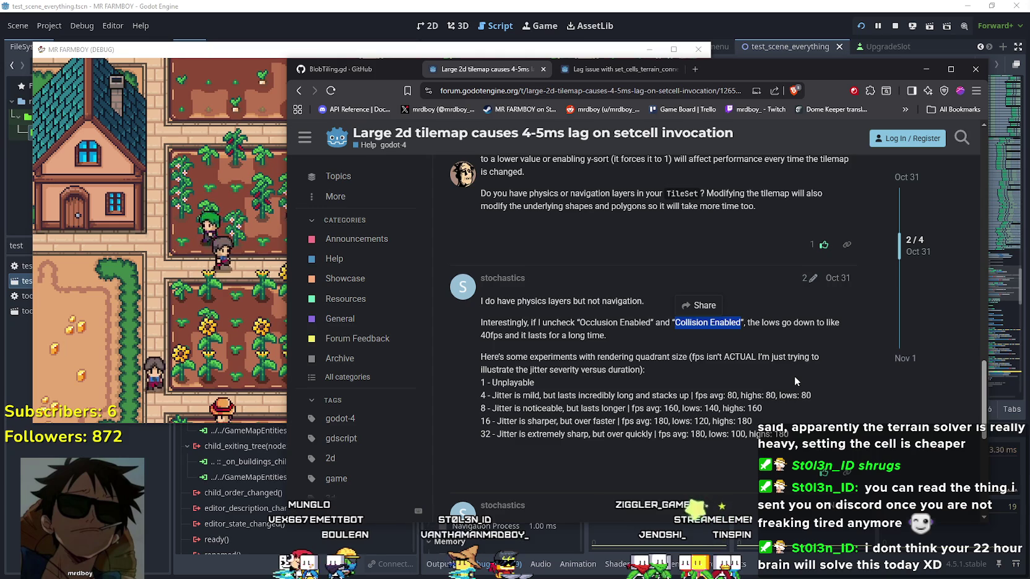
left_click(645, 394)
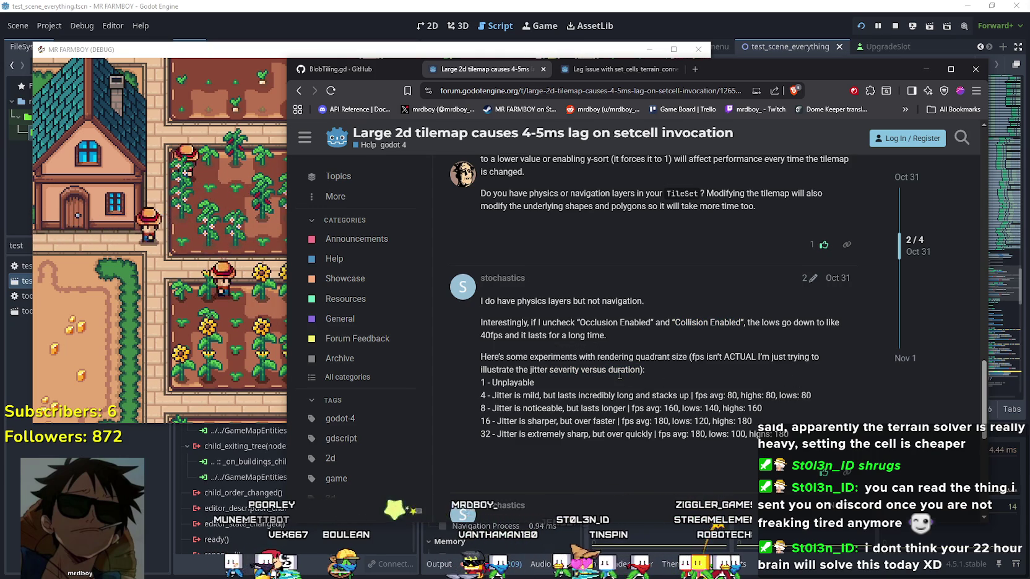
scroll(620, 375, "down", 2)
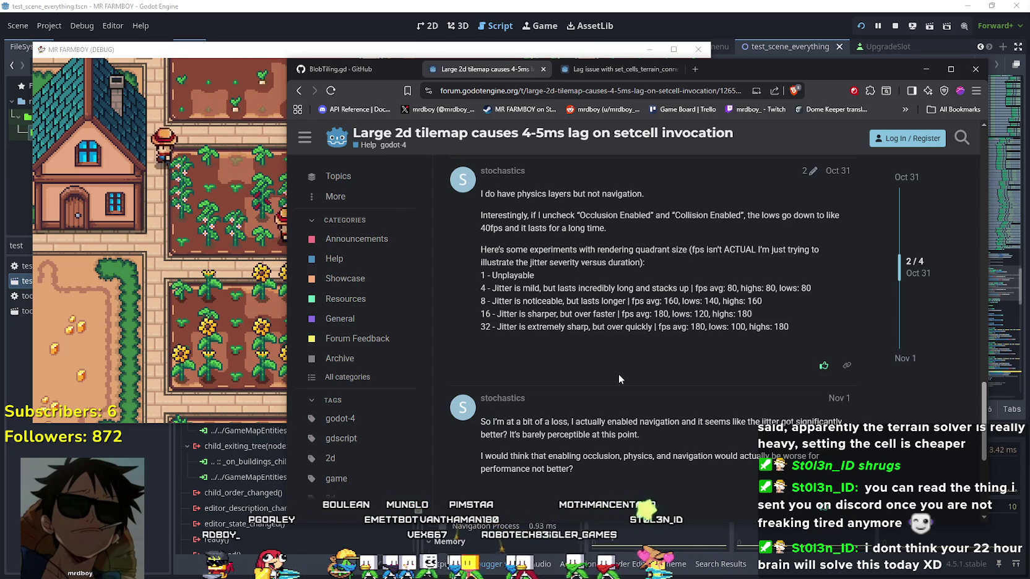
scroll(617, 374, "down", 1)
scroll(618, 377, "down", 2)
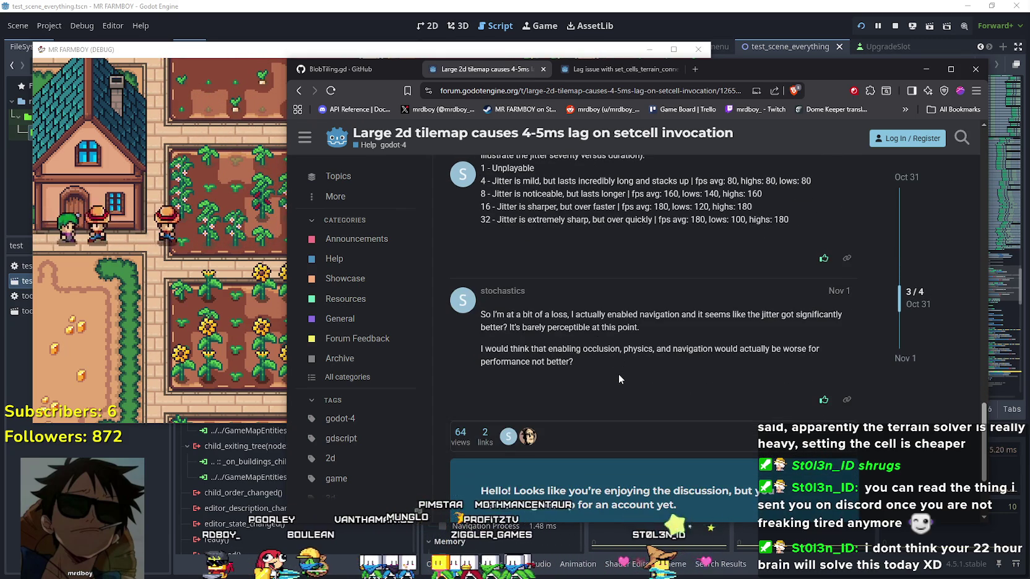
scroll(618, 374, "down", 2)
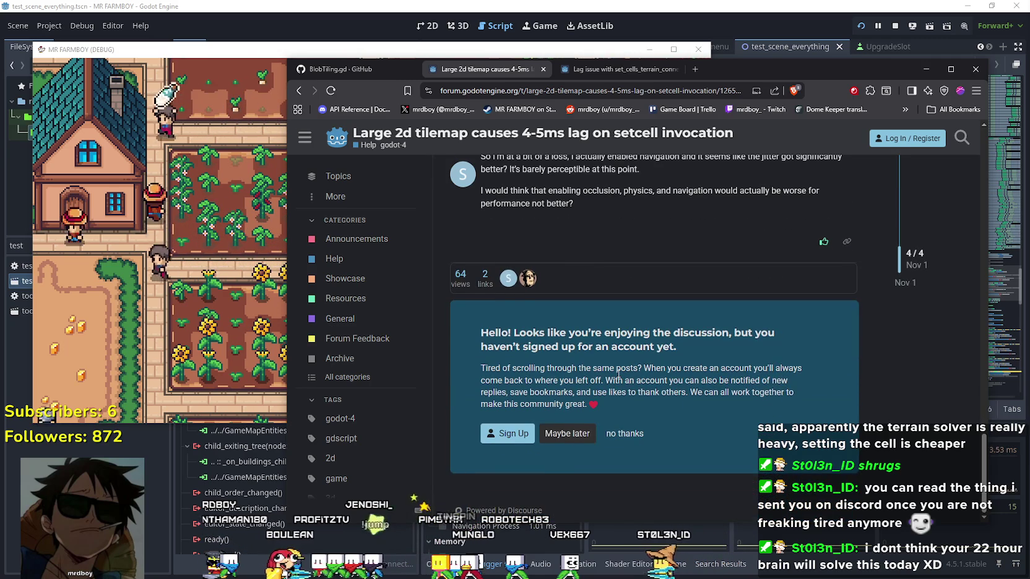
scroll(617, 374, "up", 2)
key("alt+Tab")
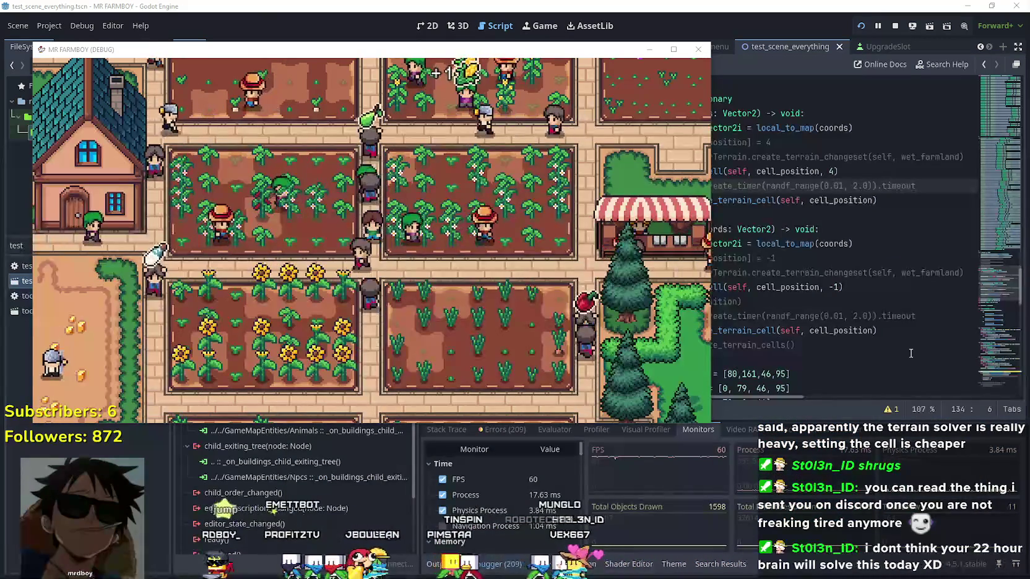
Step: Close the game, enable Navigation on GameTileMapTop with Default visibility, then save and run
left_click(701, 49)
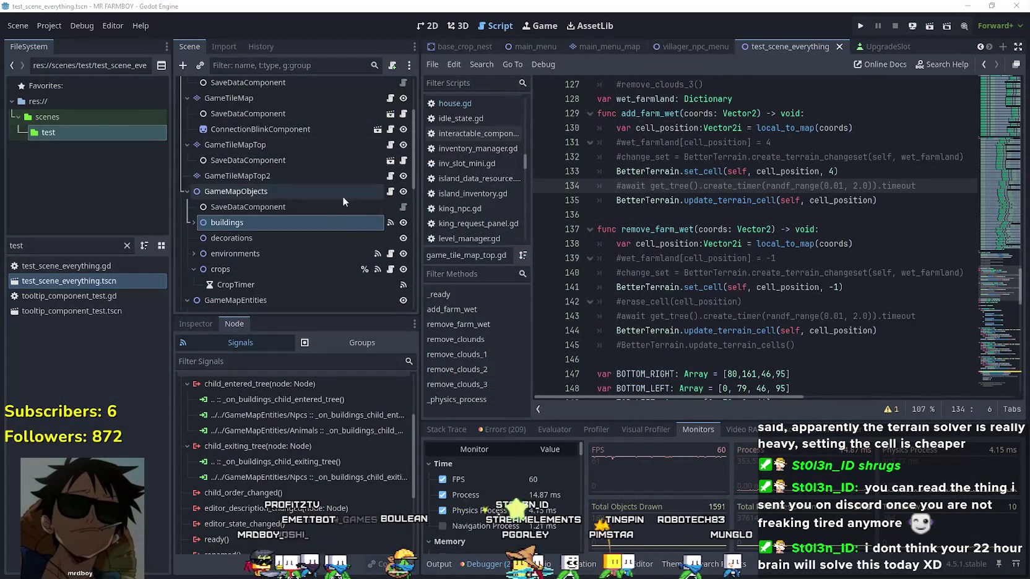
scroll(331, 251, "up", 3)
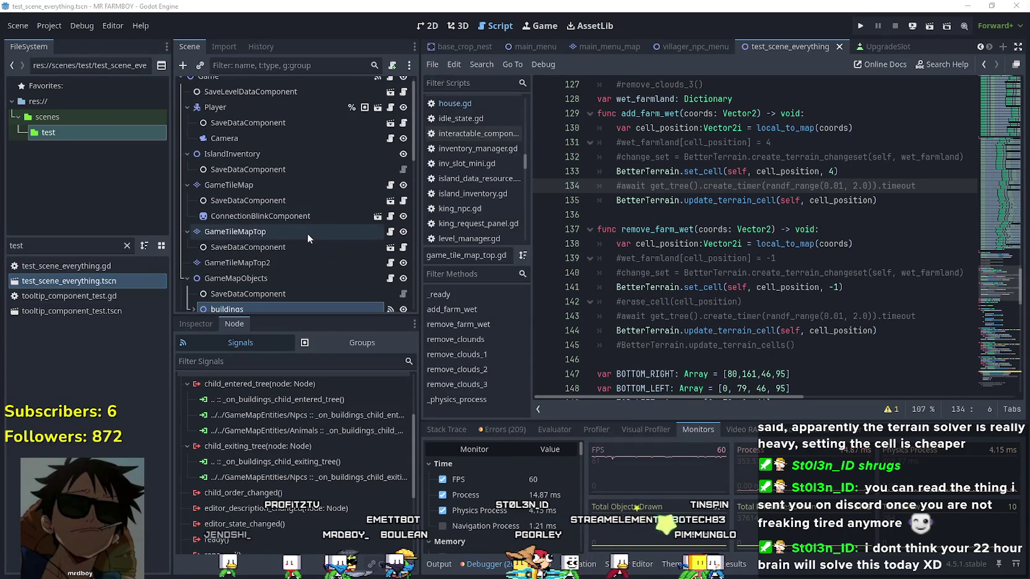
left_click(186, 320)
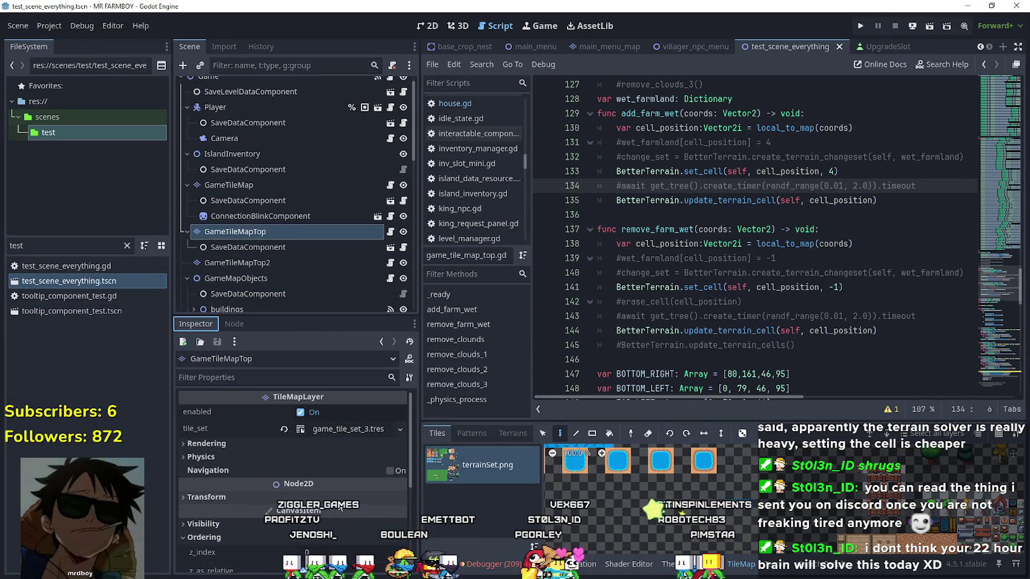
left_click(390, 471)
left_click(359, 484)
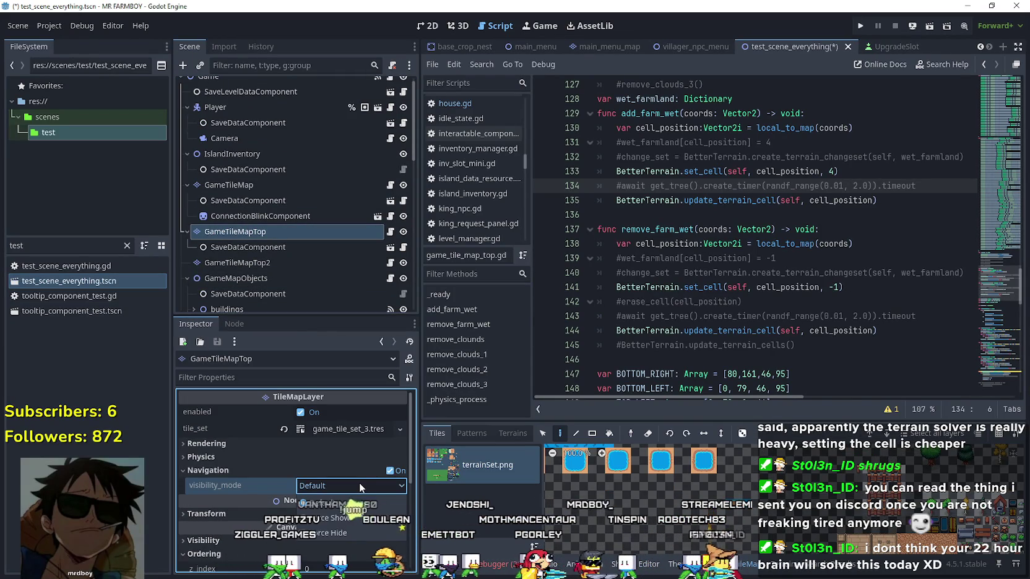
left_click(359, 482)
left_click(859, 26)
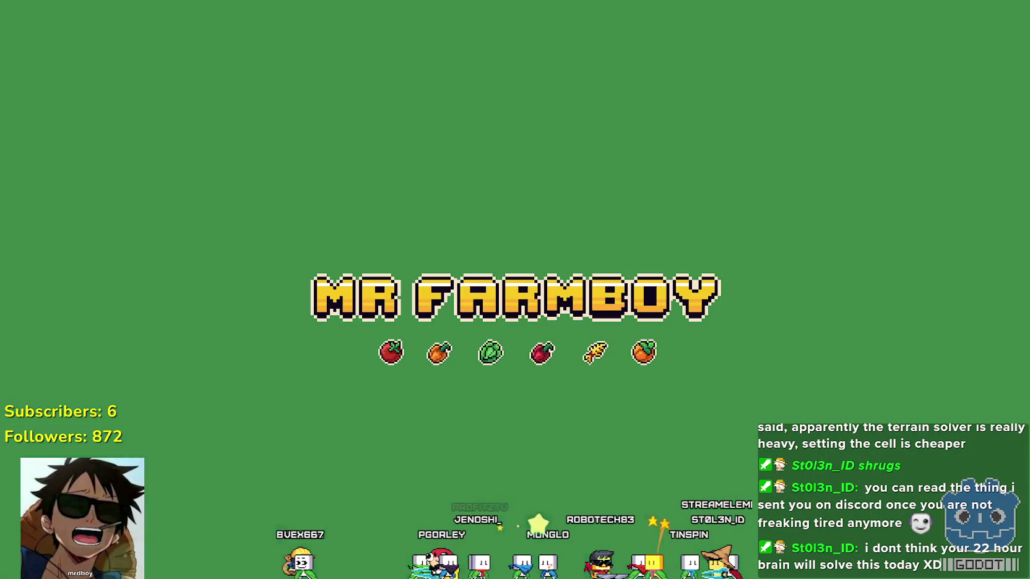
Step: Back in the editor, expand GameTileMapTop's Rendering settings
key("alt+Tab")
left_click(223, 456)
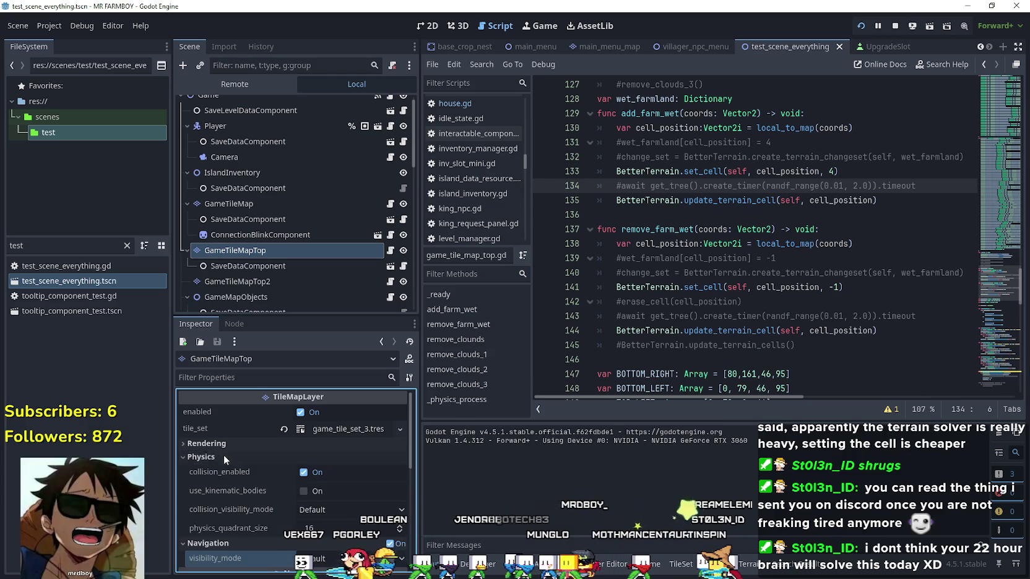
left_click(225, 457)
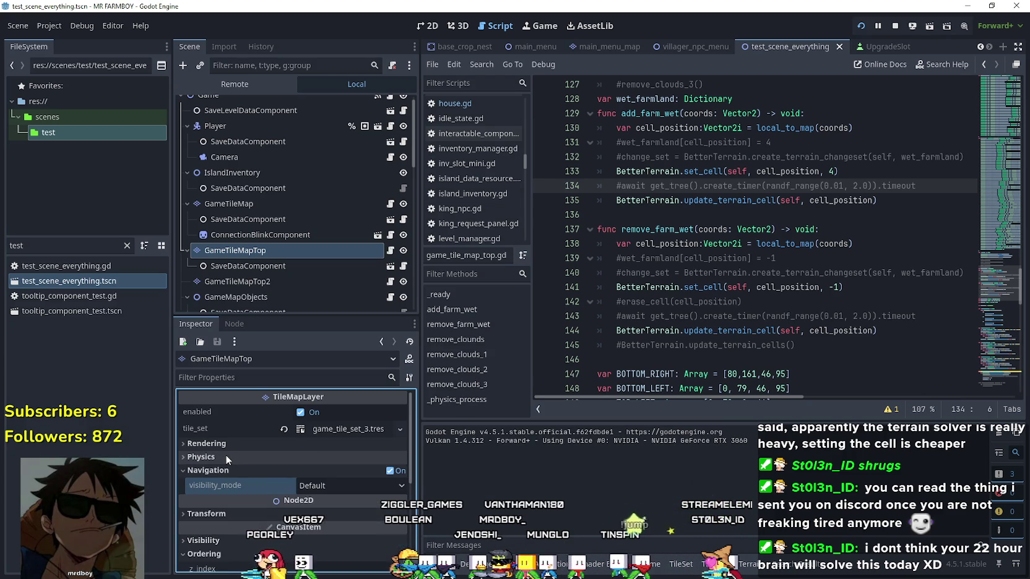
left_click(356, 448)
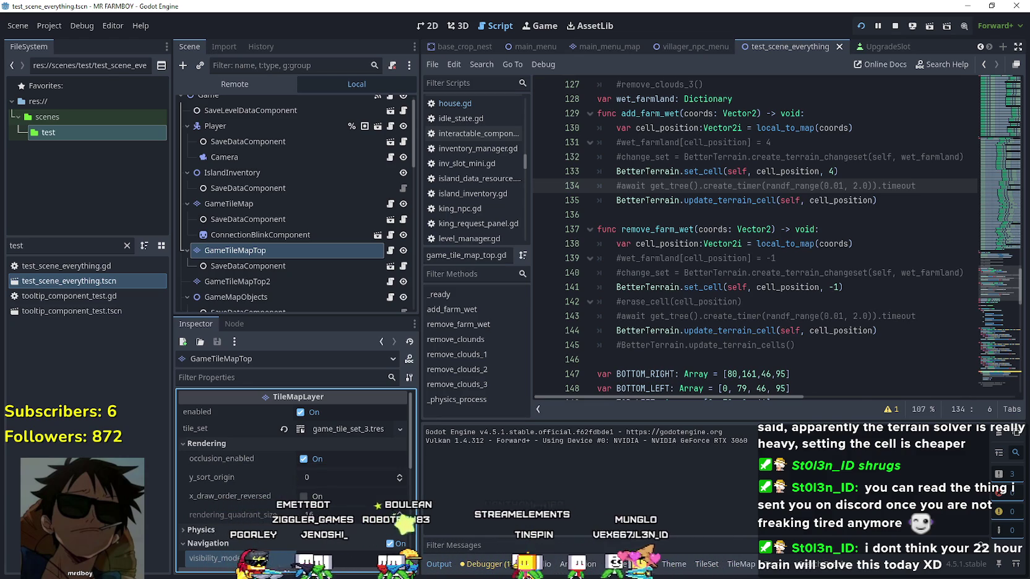
Step: Run the game from Save 2, watch the FPS monitors, then disable GameTileMapTop's navigation
key("F5")
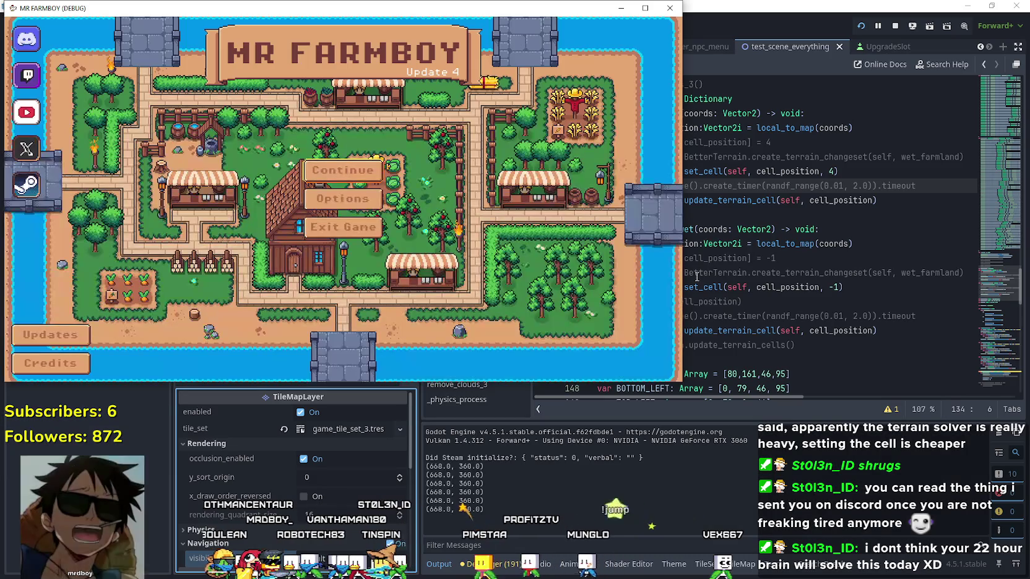
left_click(376, 157)
left_click(339, 188)
left_click(299, 192)
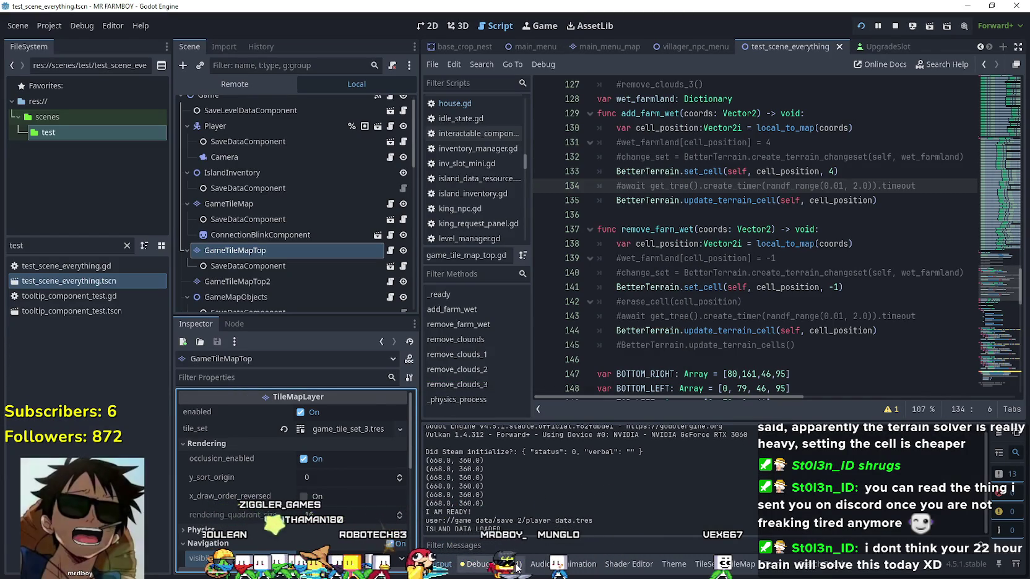
left_click(495, 563)
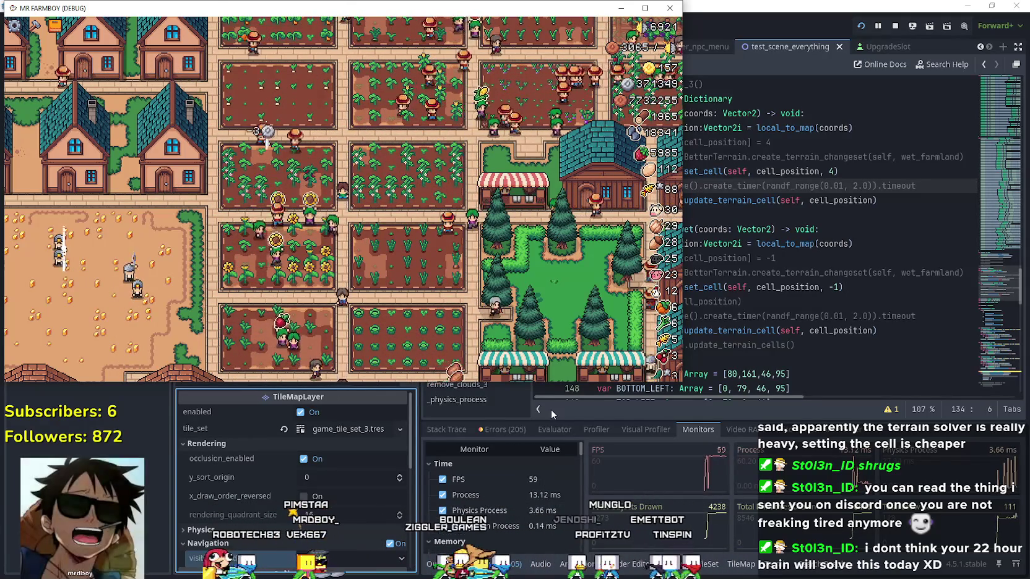
left_click(389, 544)
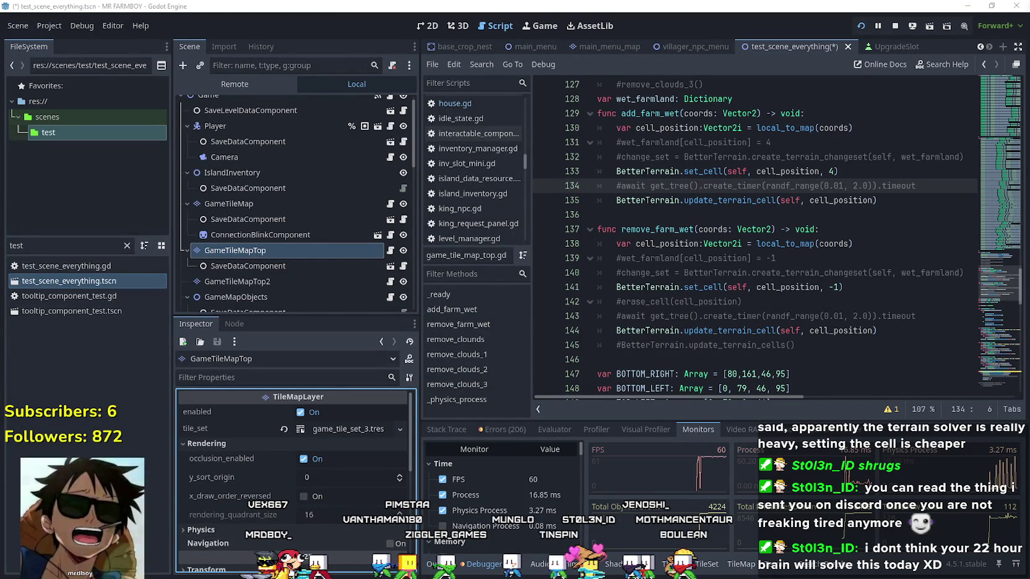
Step: Toggle GameTileMapTop's occlusion, then enable x_draw_order_reversed
left_click(303, 458)
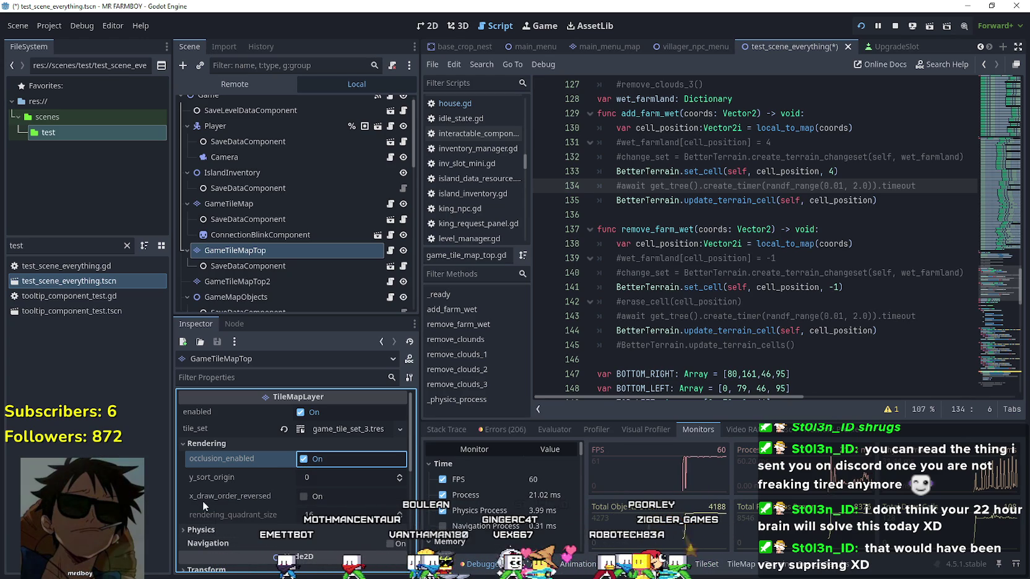
mouse_move(203, 499)
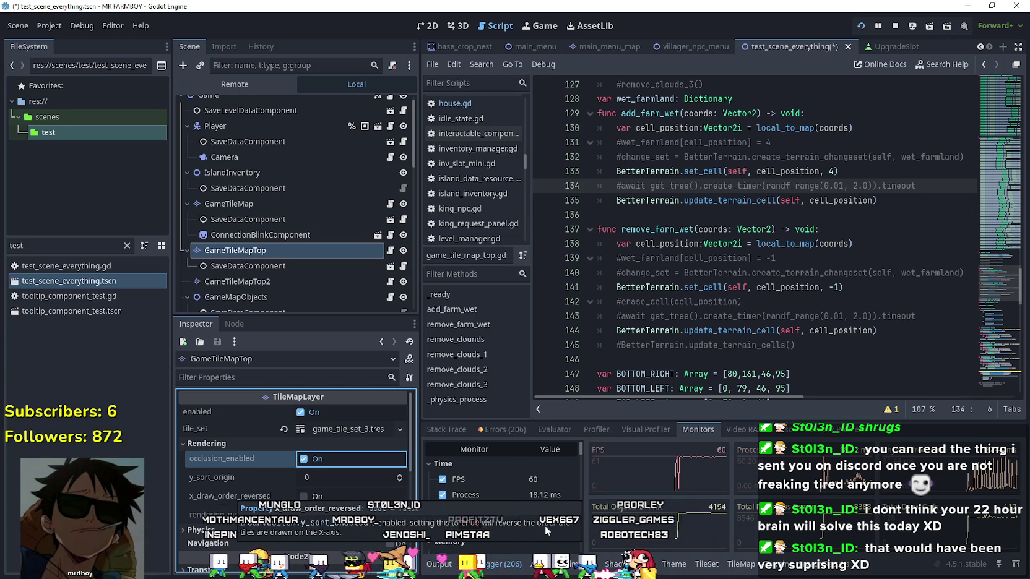
left_click(303, 496)
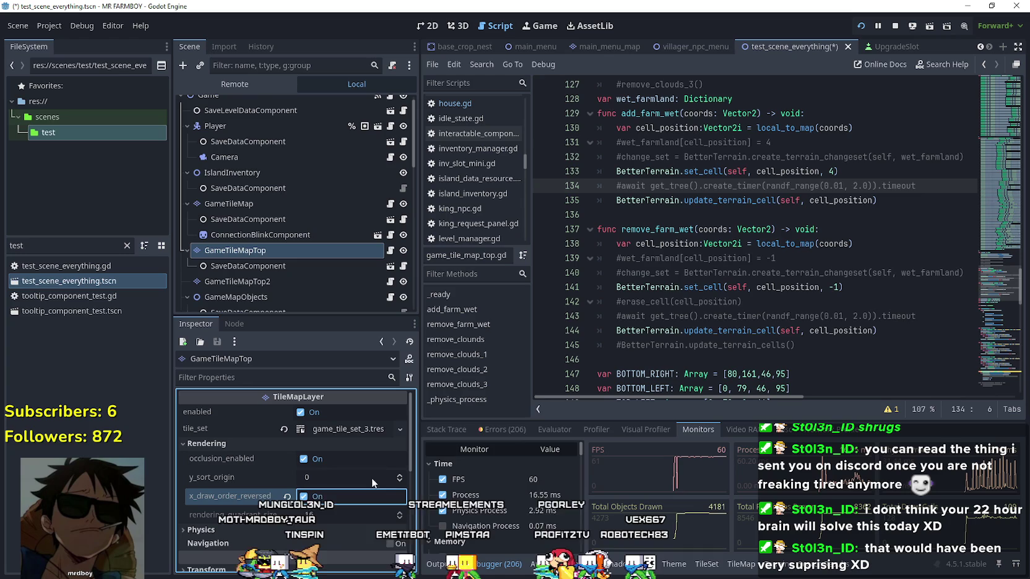
Step: Rerun the game, zoom around the farm, then uncheck x_draw_order_reversed on GameTileMapTop
key("F5")
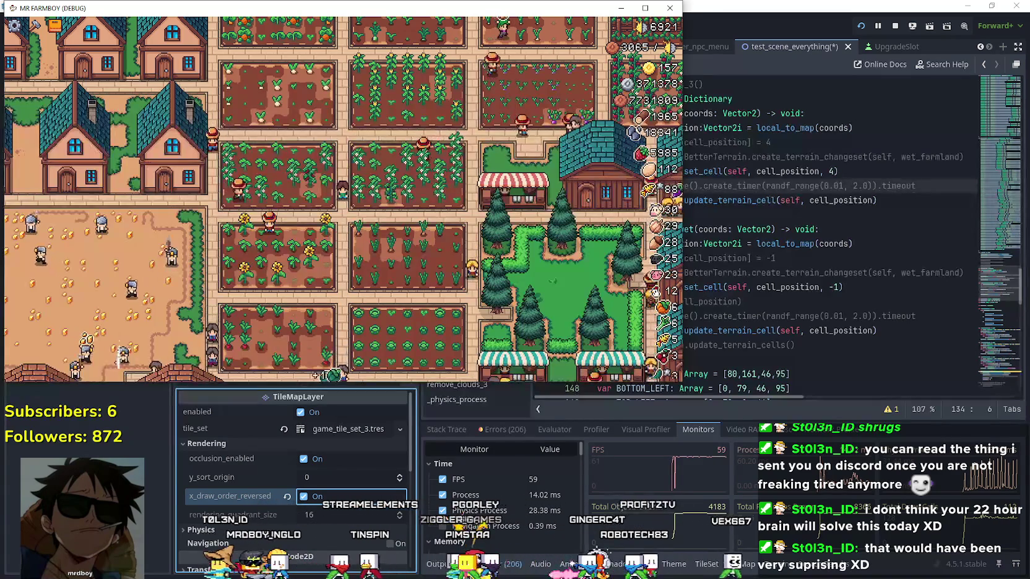
scroll(297, 204, "up", 4)
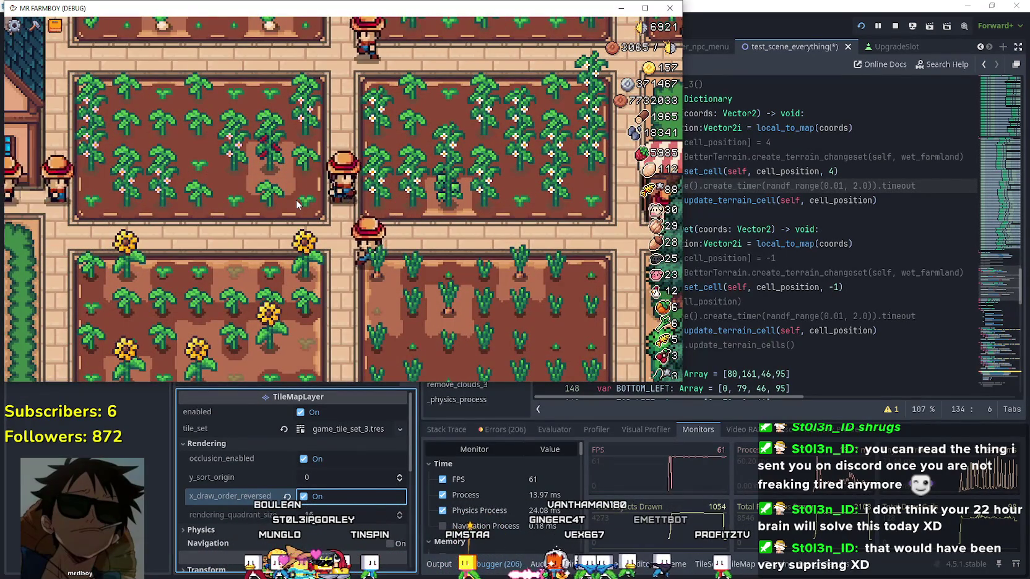
scroll(297, 204, "down", 2)
scroll(297, 204, "down", 1)
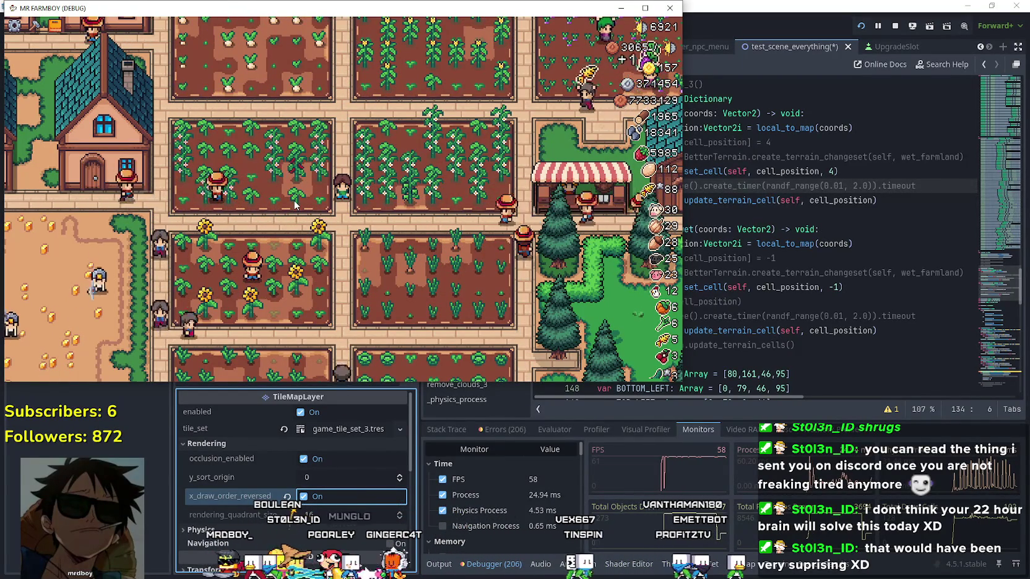
scroll(295, 204, "down", 2)
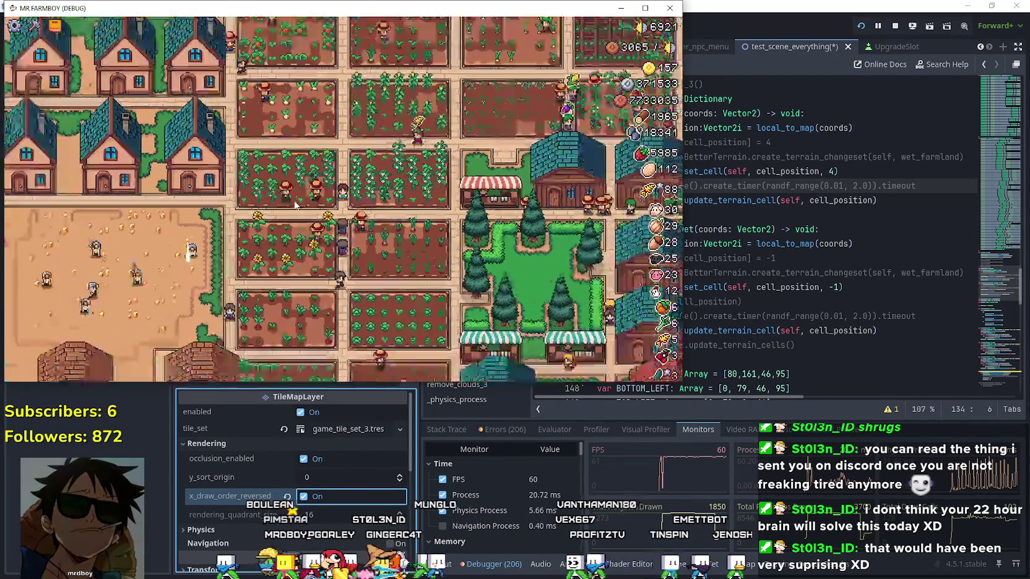
scroll(295, 205, "down", 1)
scroll(295, 205, "down", 2)
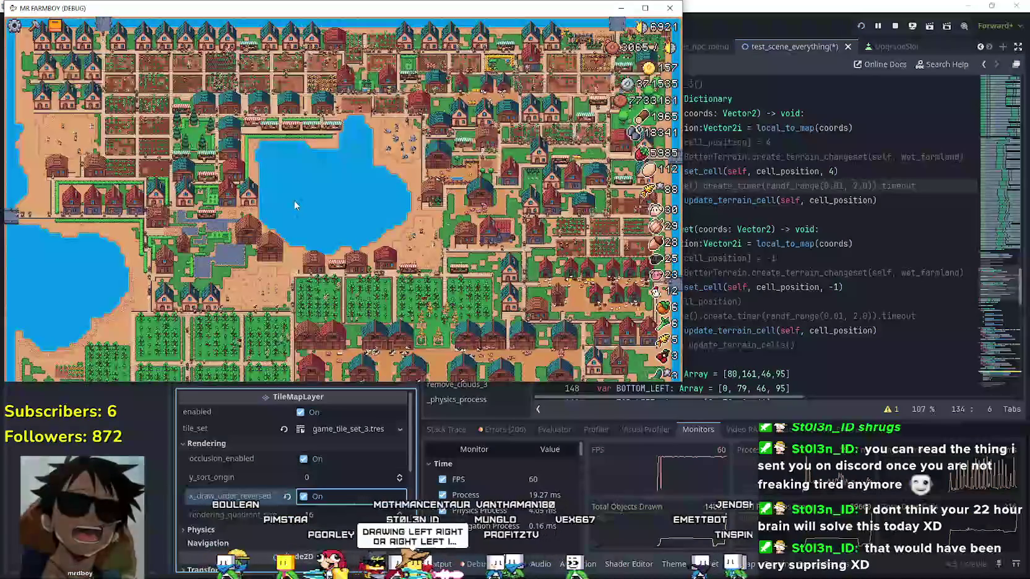
scroll(295, 204, "up", 5)
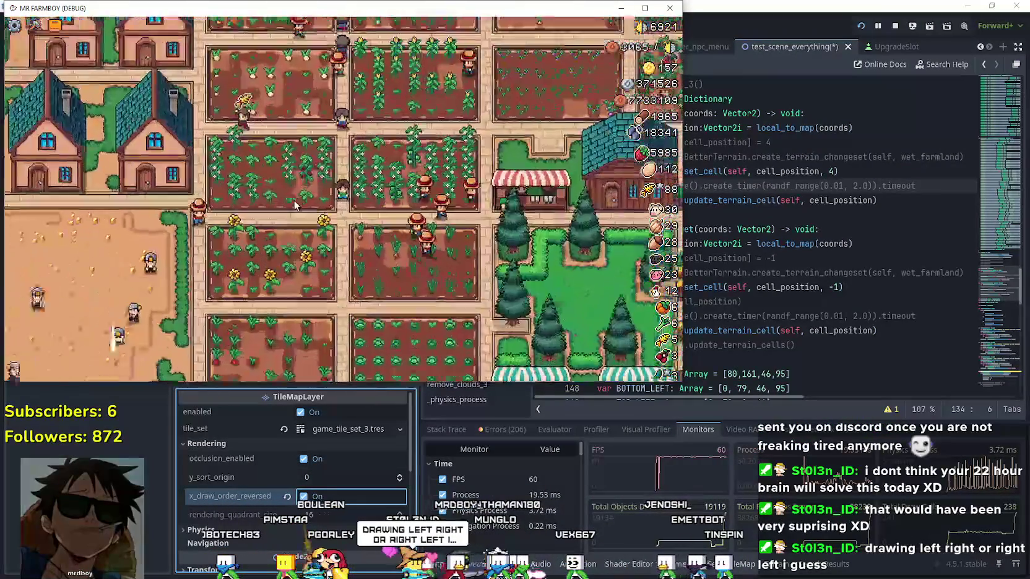
scroll(295, 204, "up", 4)
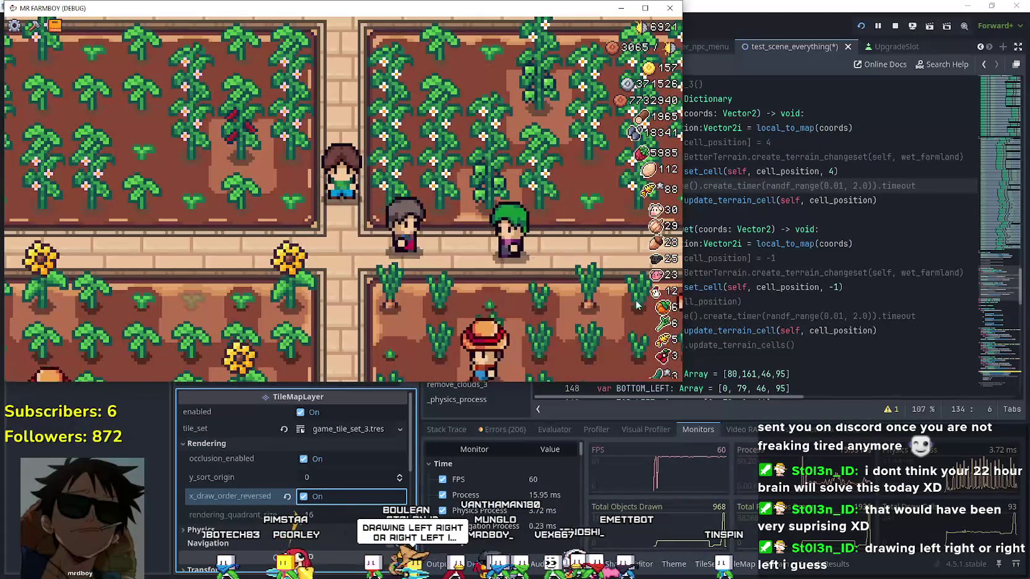
scroll(342, 203, "down", 2)
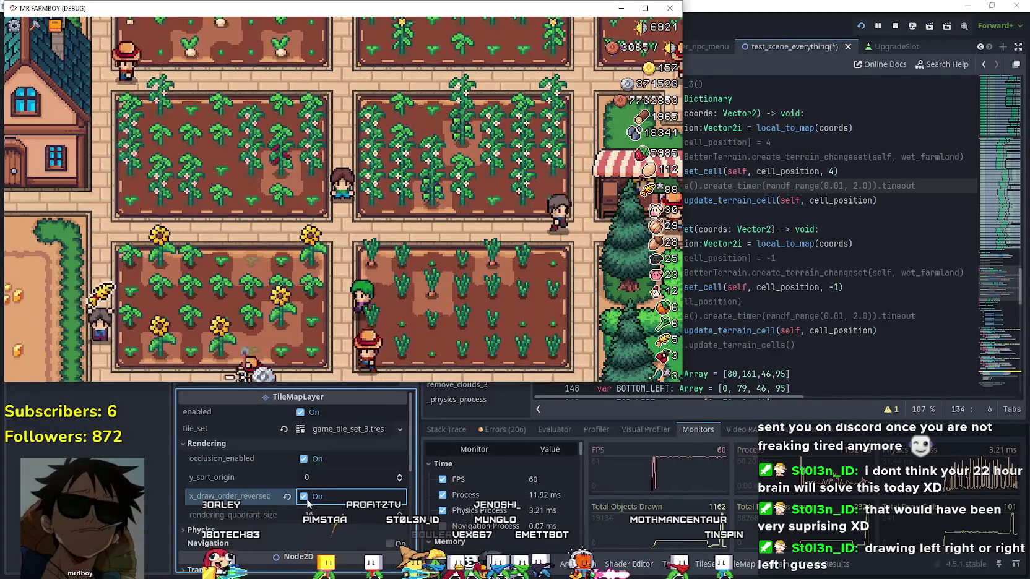
left_click(304, 497)
scroll(241, 478, "down", 2)
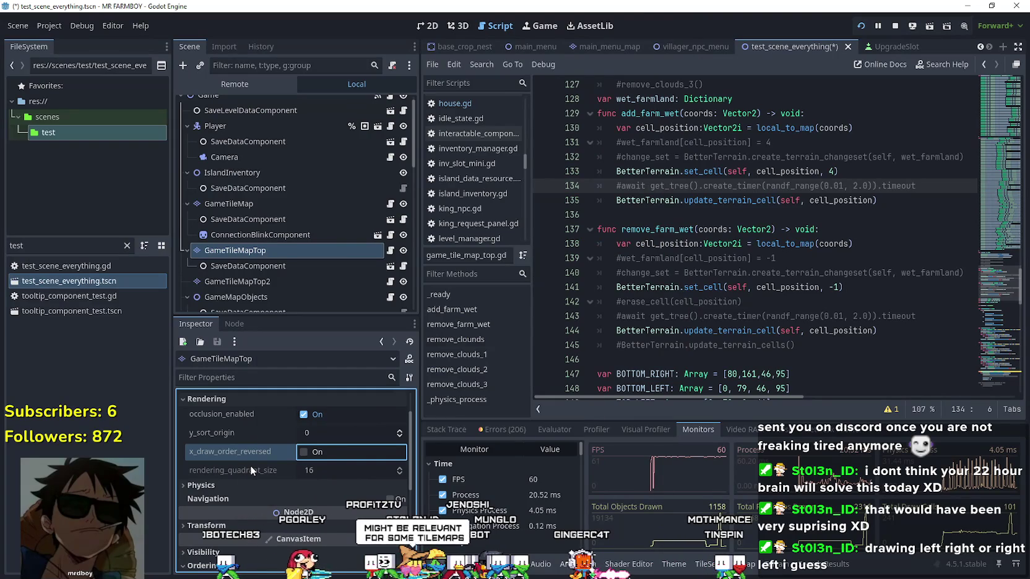
Step: Turn off y_sort_enabled and z_as_relative on GameTileMapTop
mouse_move(250, 465)
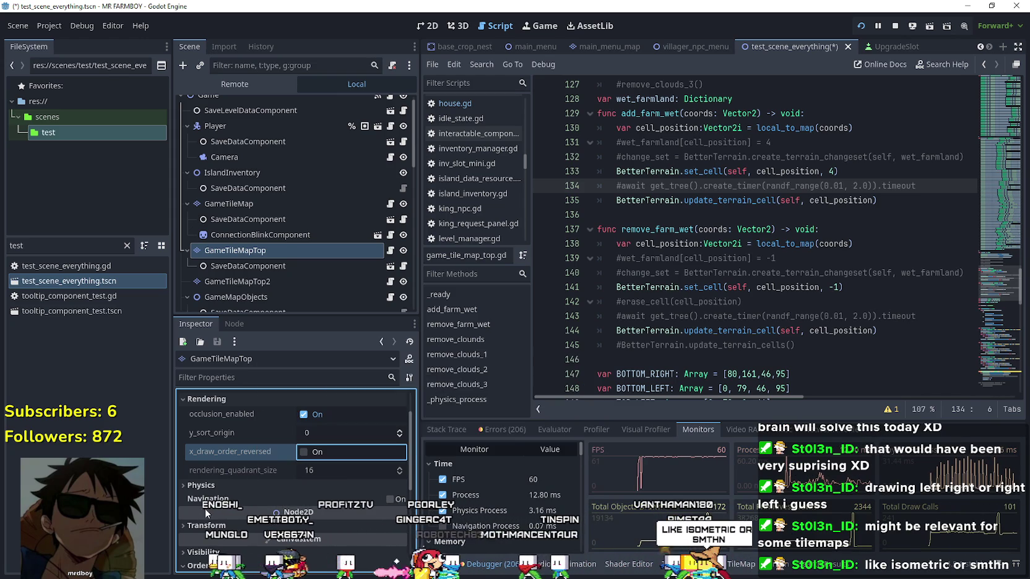
scroll(205, 509, "down", 5)
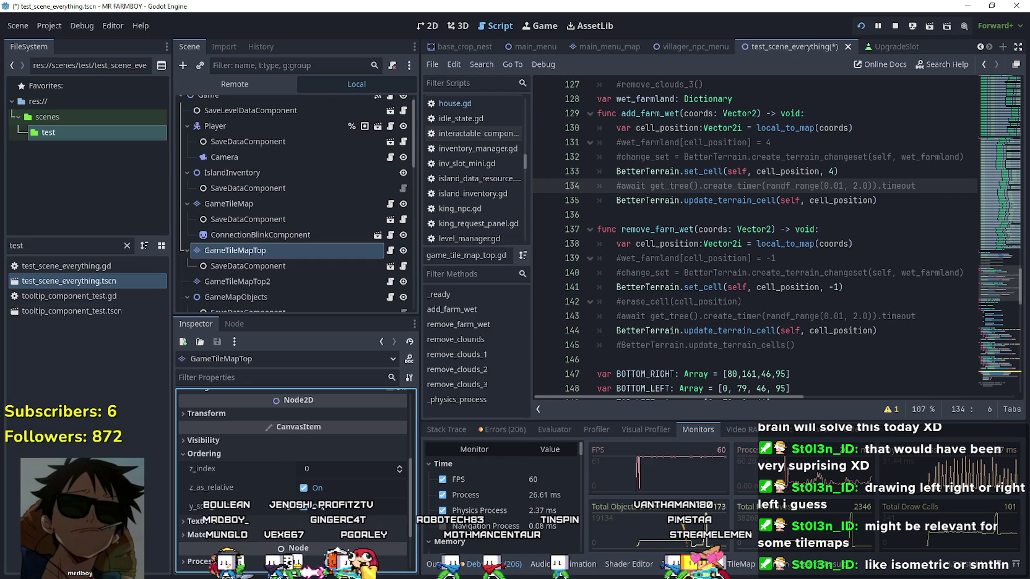
scroll(324, 466, "down", 1)
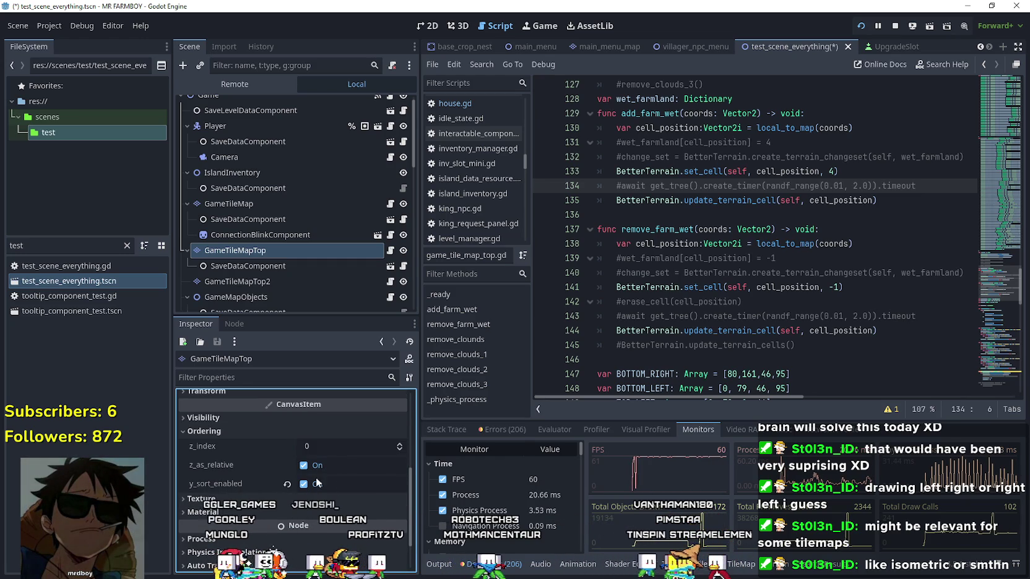
left_click(304, 484)
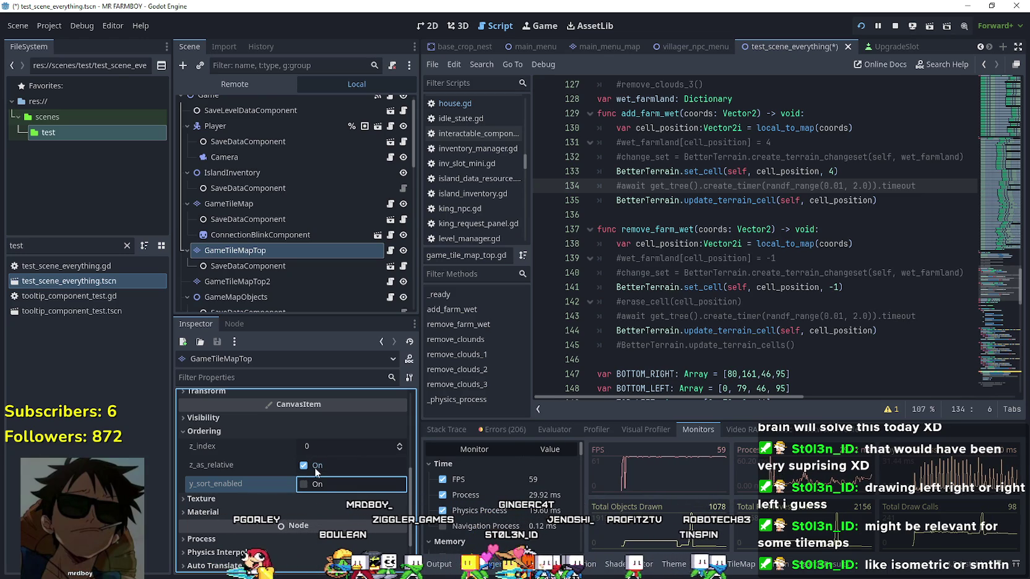
left_click(317, 472)
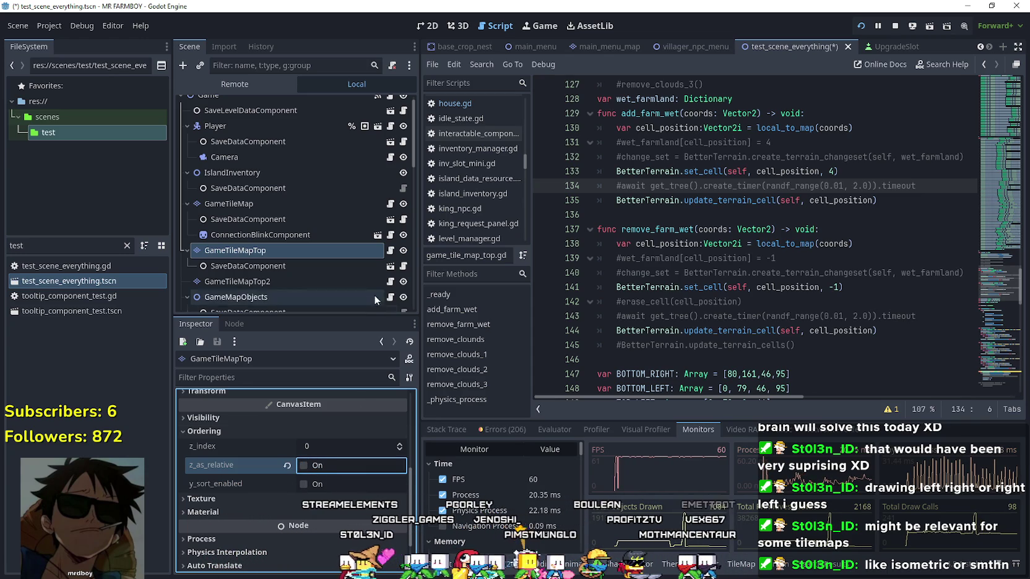
Step: Hide GameTileMapTop in the editor, re-enable z_as_relative and y_sort_enabled, and expand Texture
left_click(407, 254)
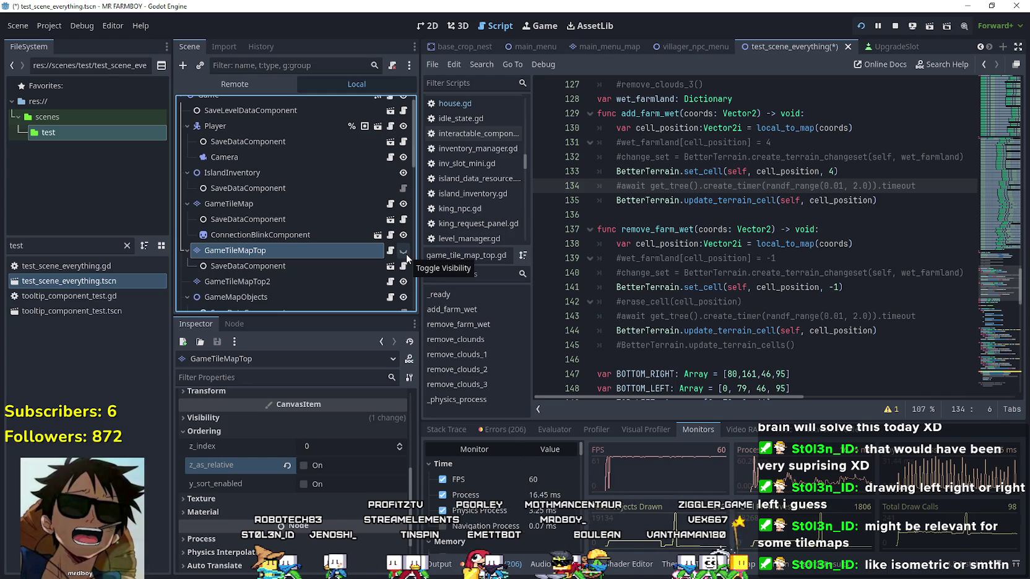
left_click(318, 465)
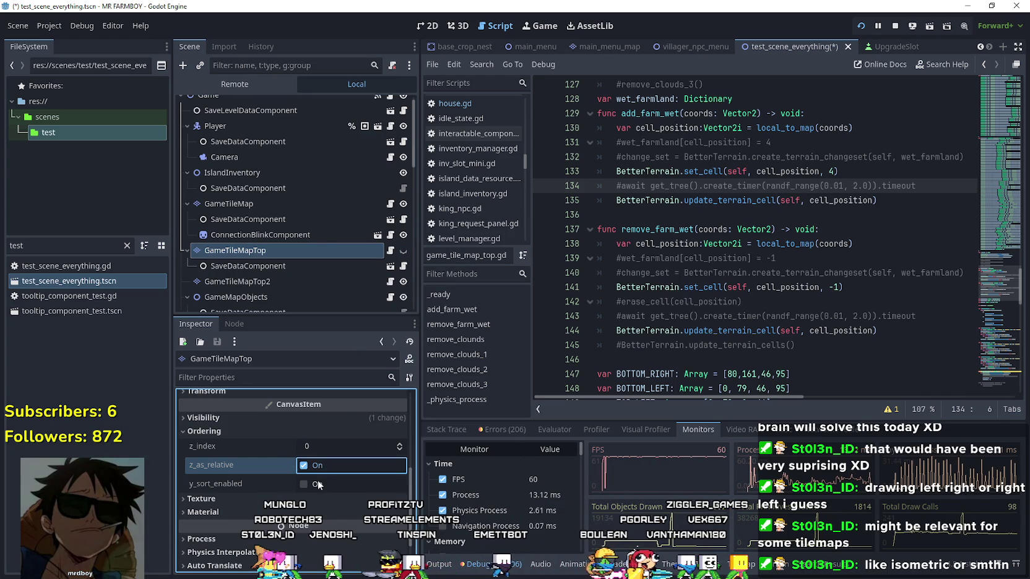
left_click(318, 484)
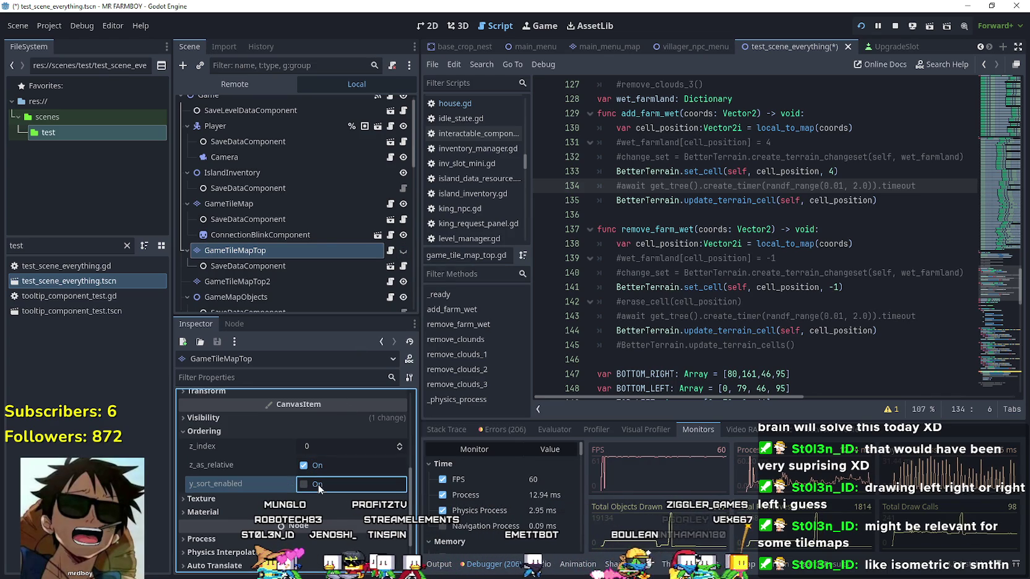
left_click(254, 499)
scroll(261, 482, "down", 2)
left_click(261, 482)
scroll(262, 479, "down", 1)
left_click(258, 490)
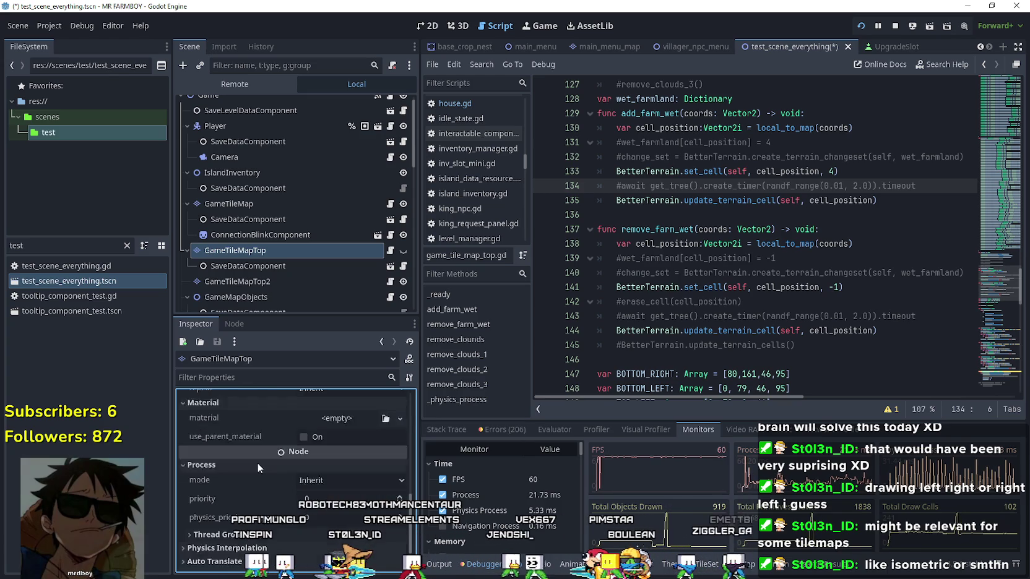
scroll(260, 461, "down", 2)
left_click(248, 486)
left_click(247, 486)
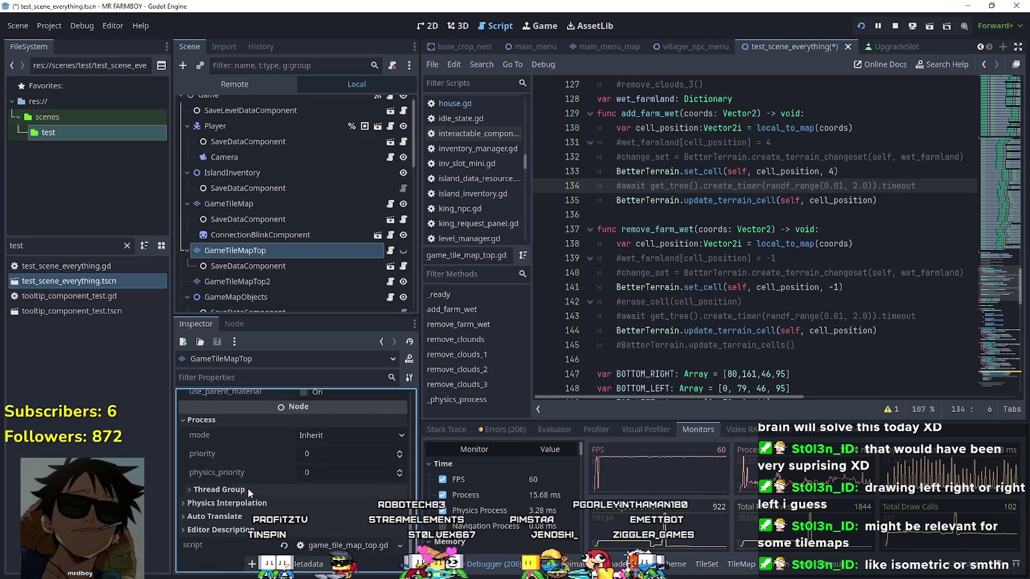
left_click(340, 438)
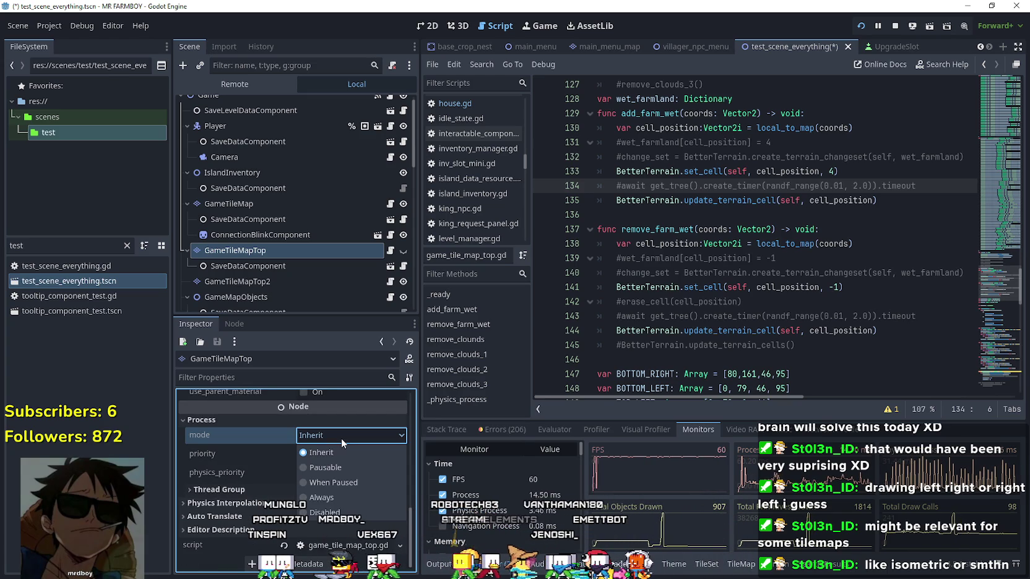
left_click(339, 437)
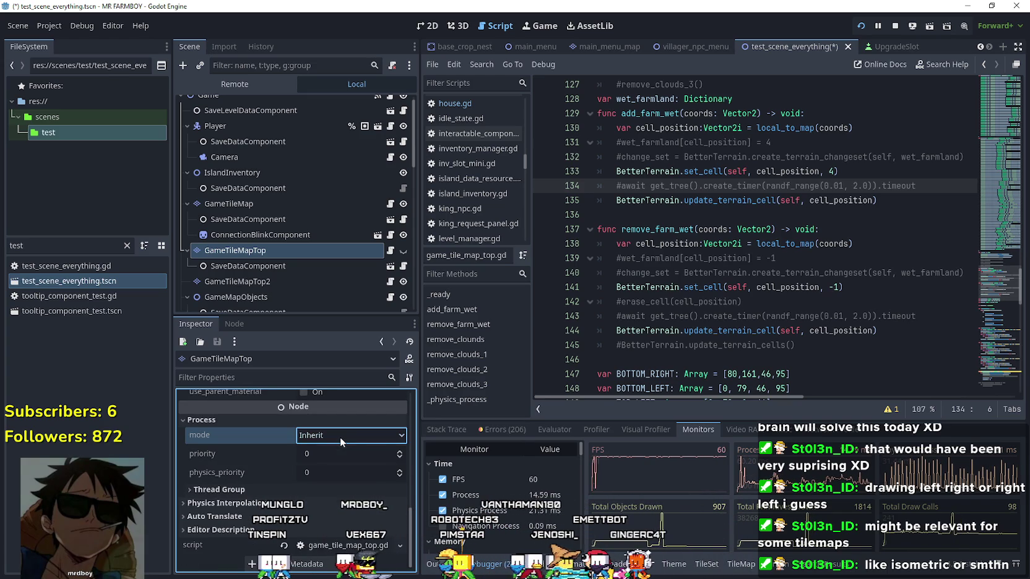
left_click(250, 503)
left_click(270, 471)
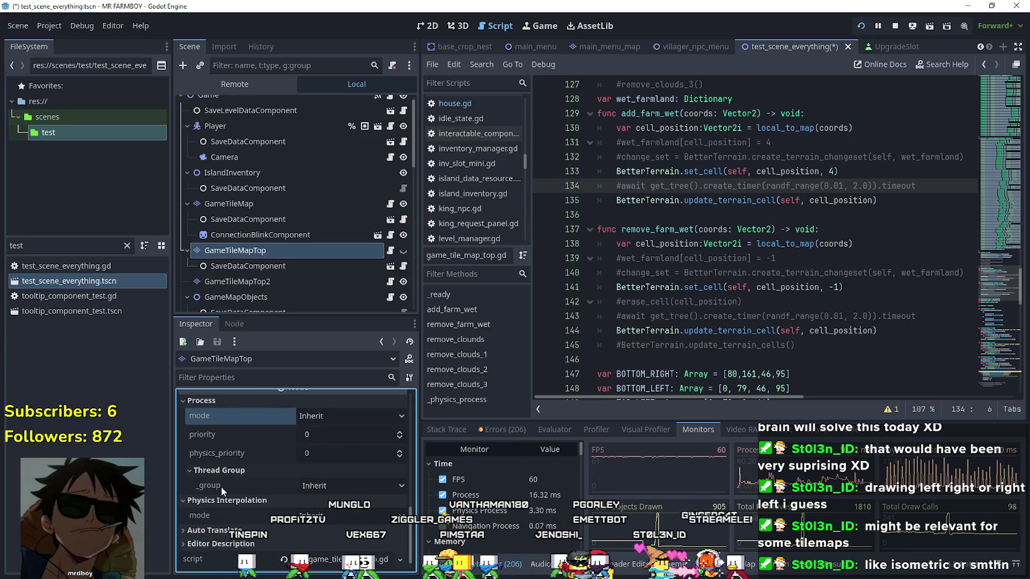
mouse_move(221, 487)
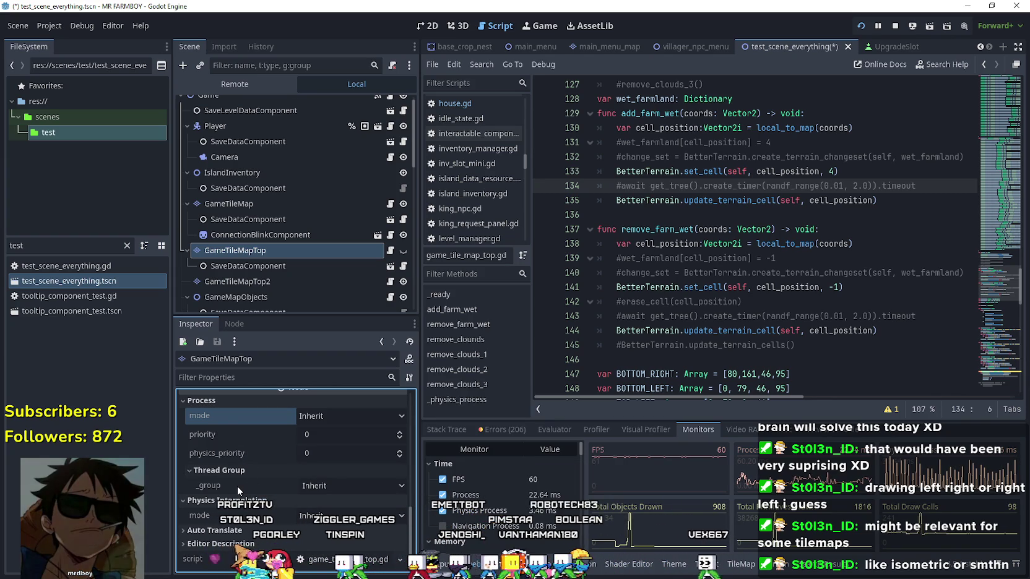
scroll(427, 408, "down", 2)
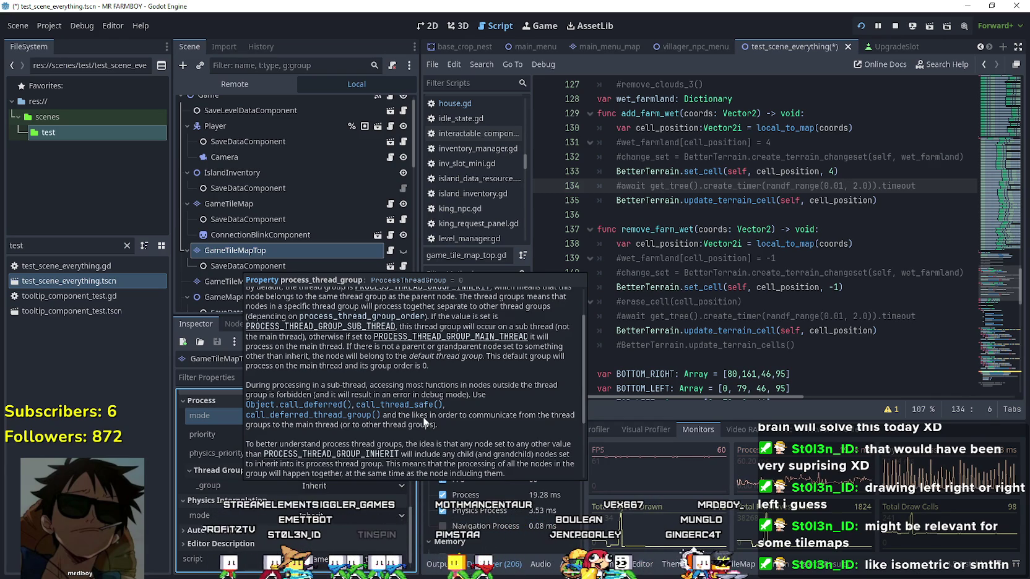
scroll(425, 421, "down", 3)
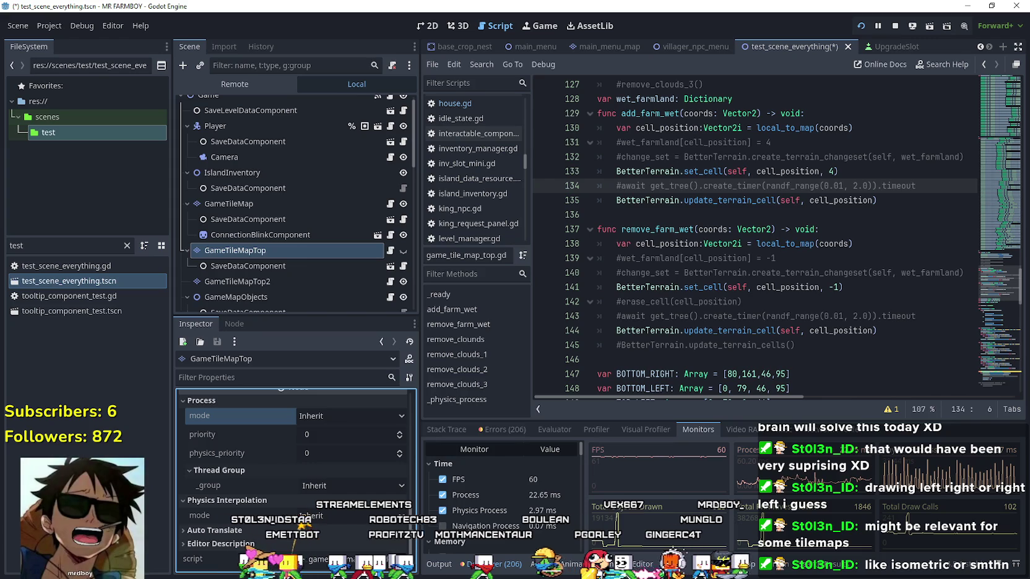
scroll(350, 479, "up", 3)
scroll(350, 479, "up", 5)
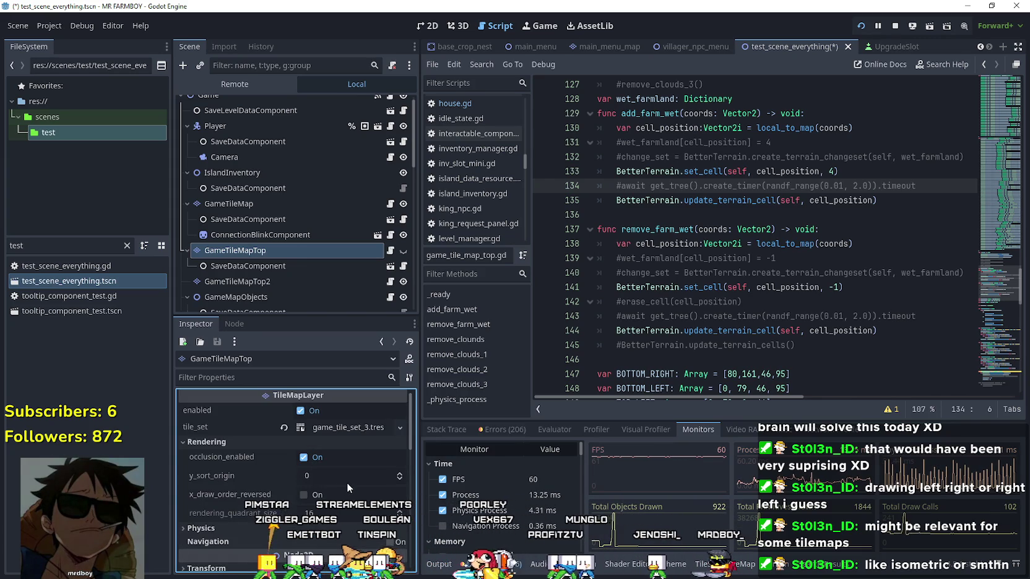
left_click(251, 527)
scroll(256, 522, "down", 3)
left_click(317, 433)
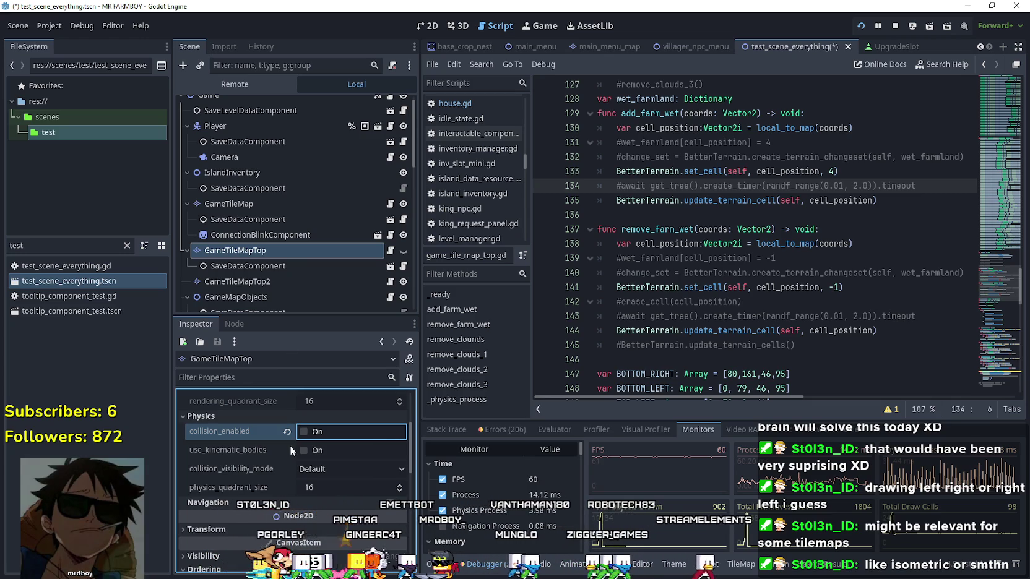
left_click(322, 431)
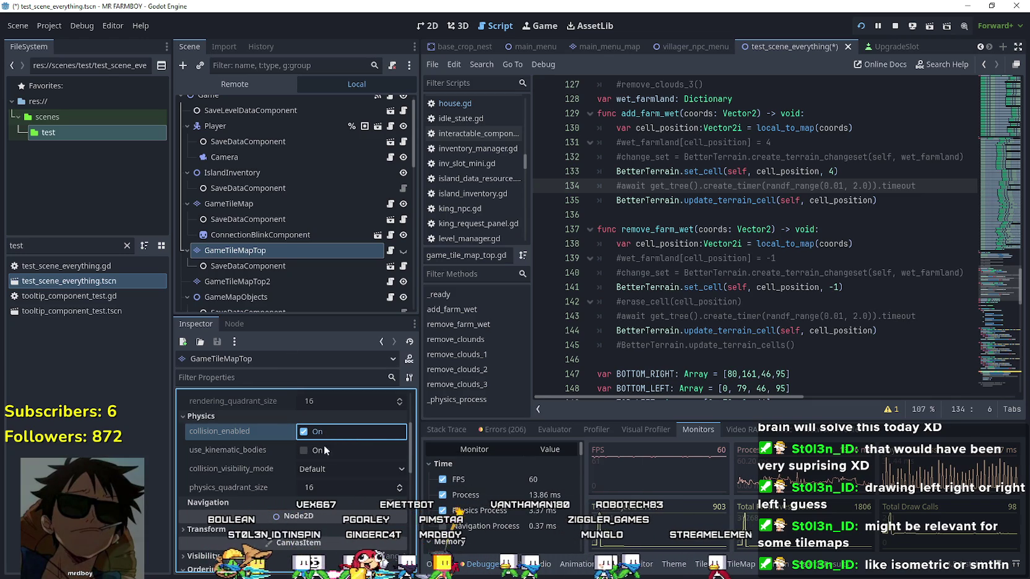
scroll(279, 487, "down", 2)
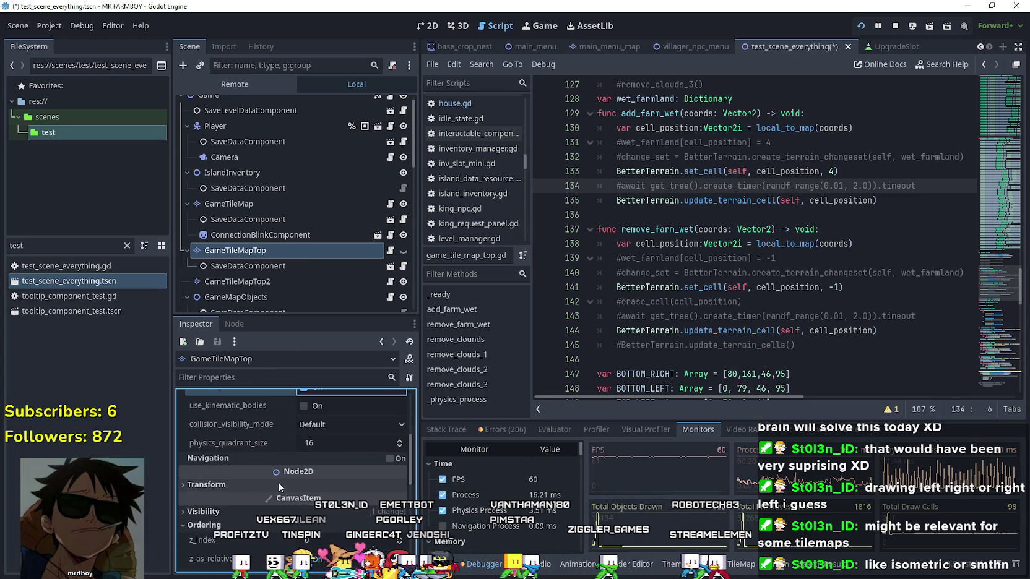
scroll(278, 488, "up", 5)
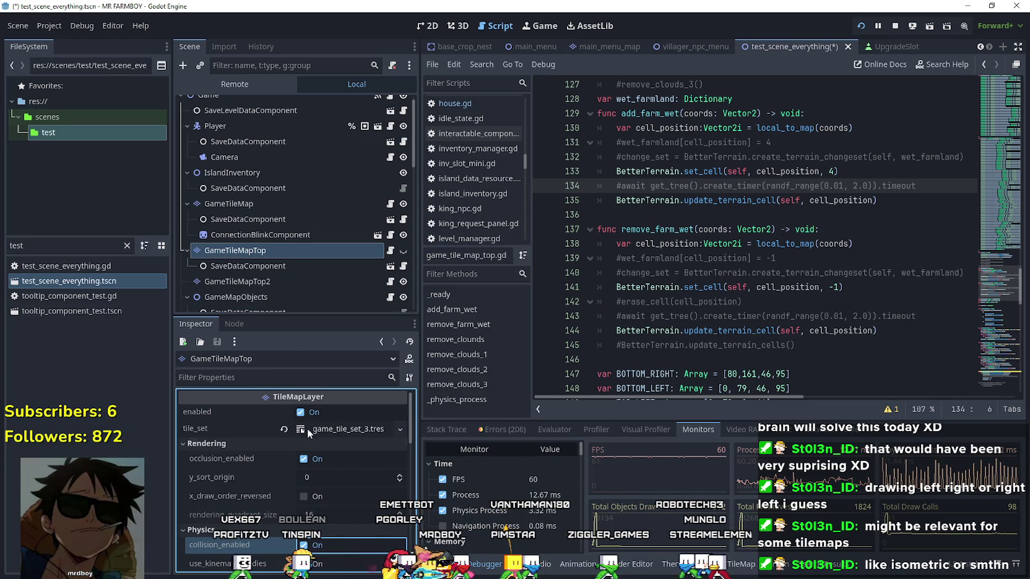
left_click(302, 412)
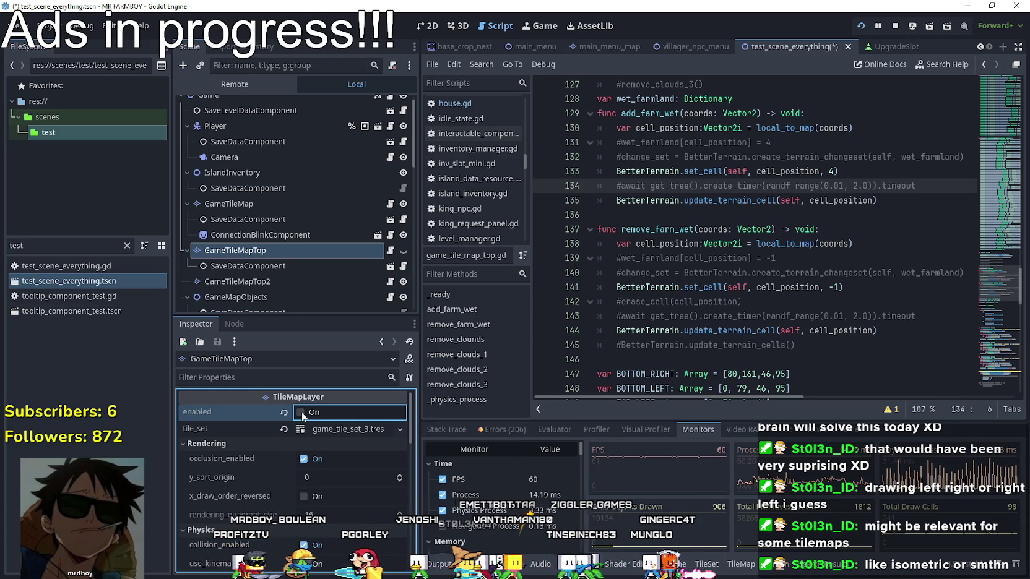
left_click(302, 412)
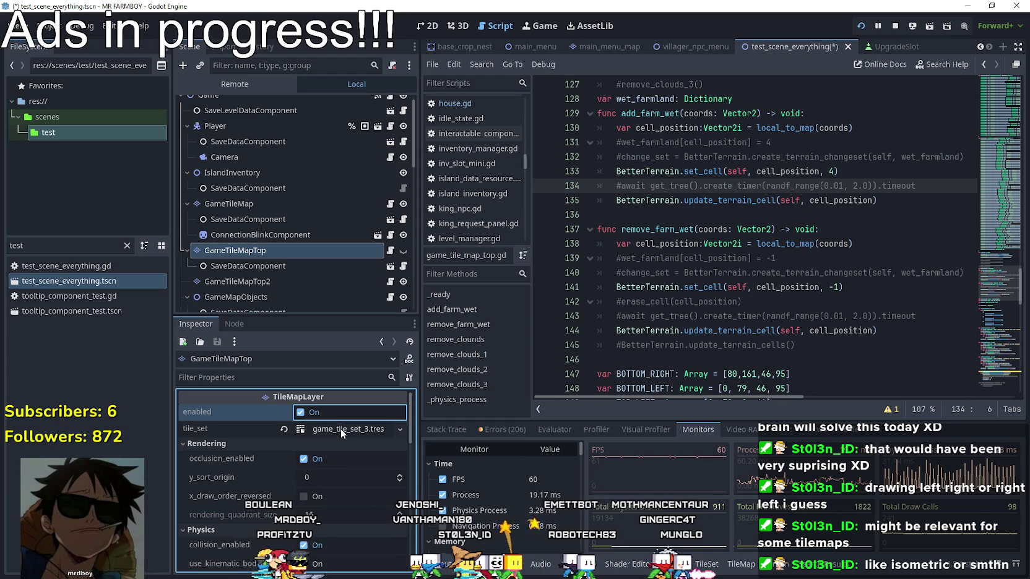
scroll(341, 456, "down", 5)
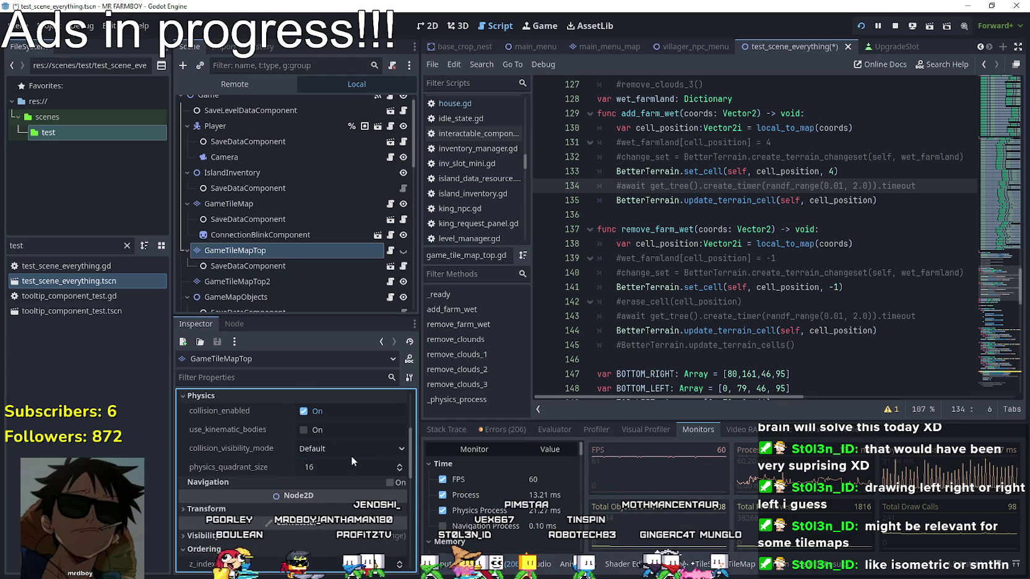
left_click(49, 25)
left_click(74, 39)
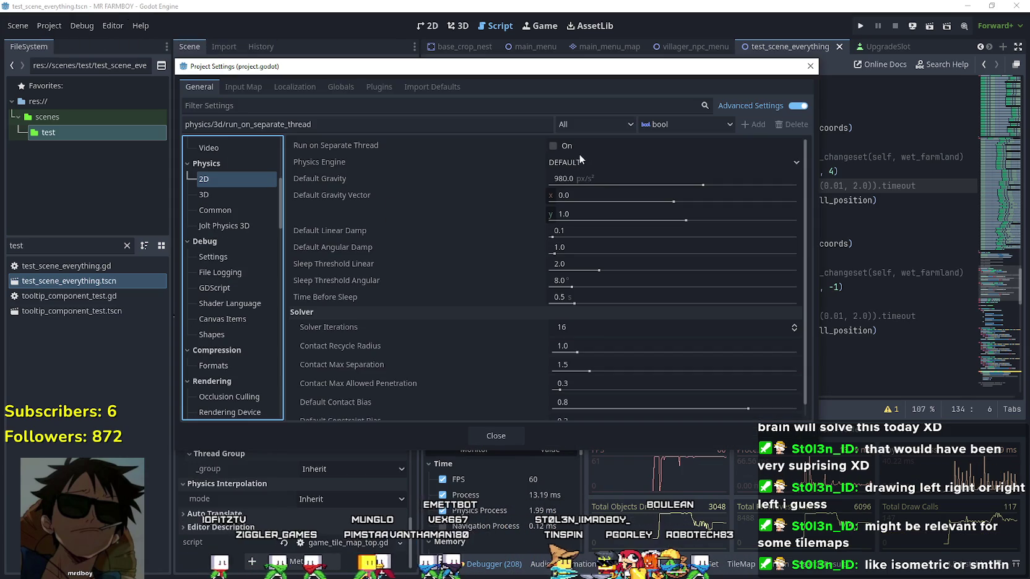
Step: Switch the 2D physics engine to Dummy, then back to DEFAULT
left_click(581, 162)
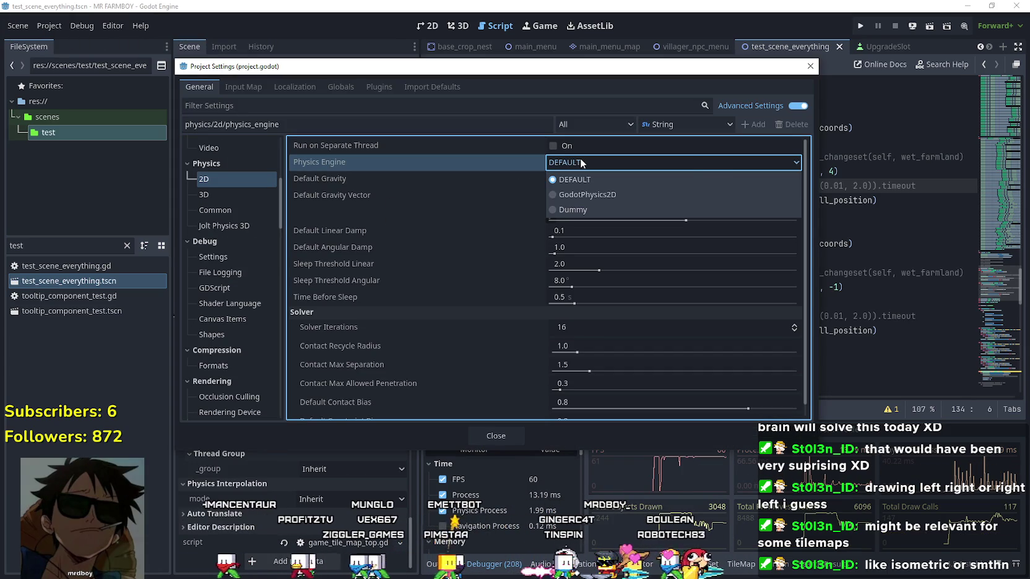
left_click(581, 162)
mouse_move(386, 164)
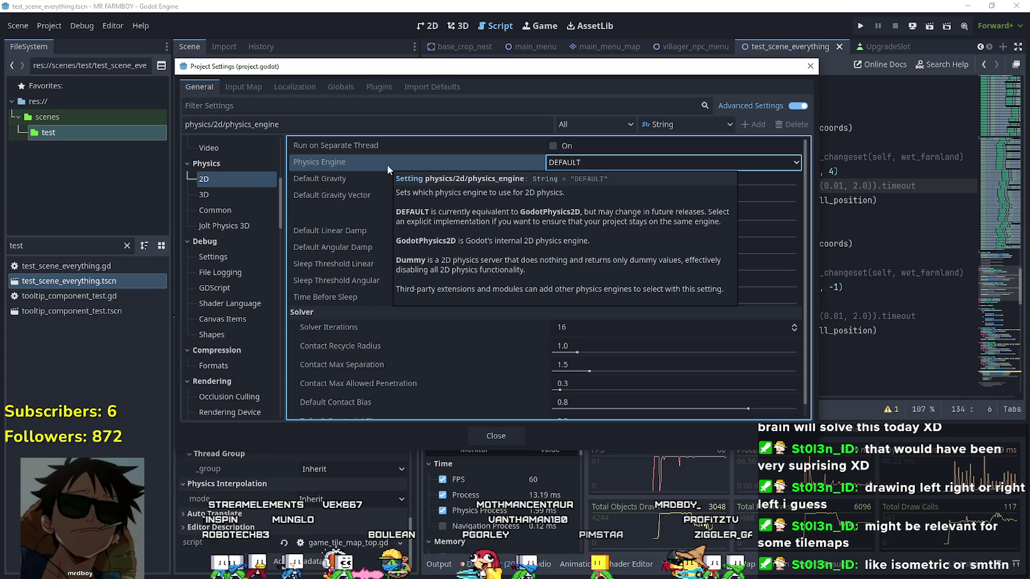
scroll(450, 364, "down", 1)
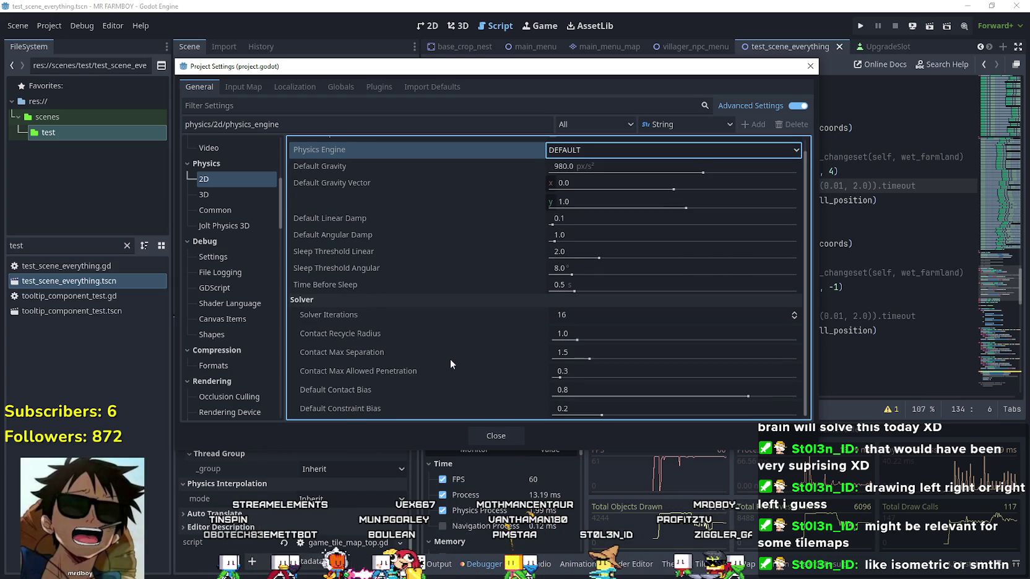
scroll(450, 364, "up", 1)
left_click(594, 162)
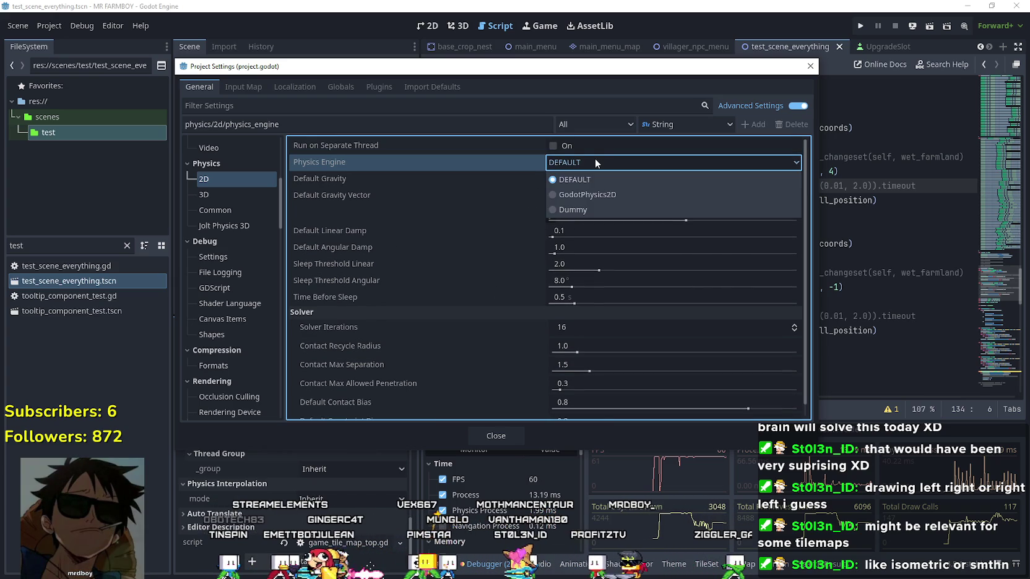
left_click(572, 209)
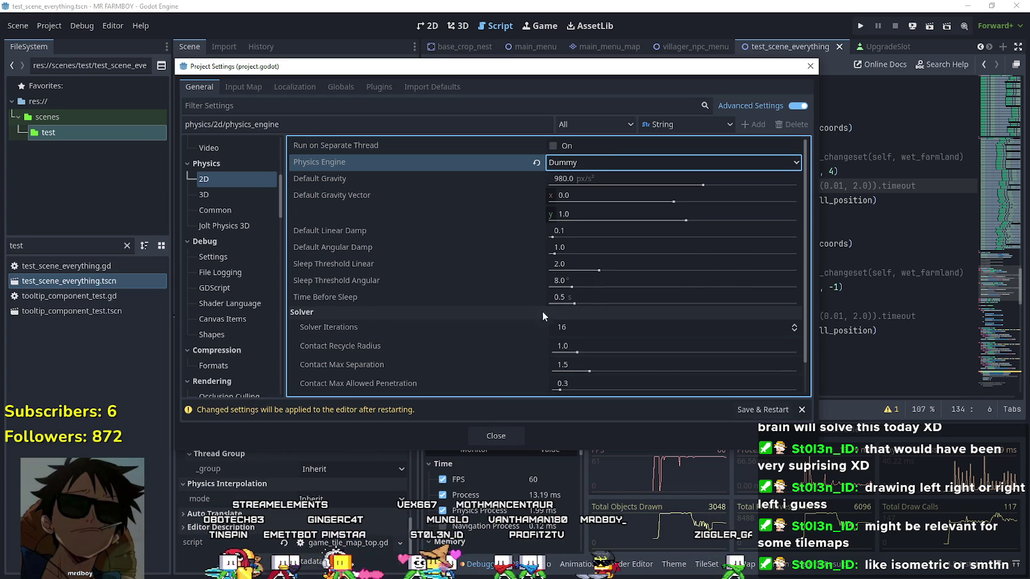
left_click(579, 163)
left_click(556, 178)
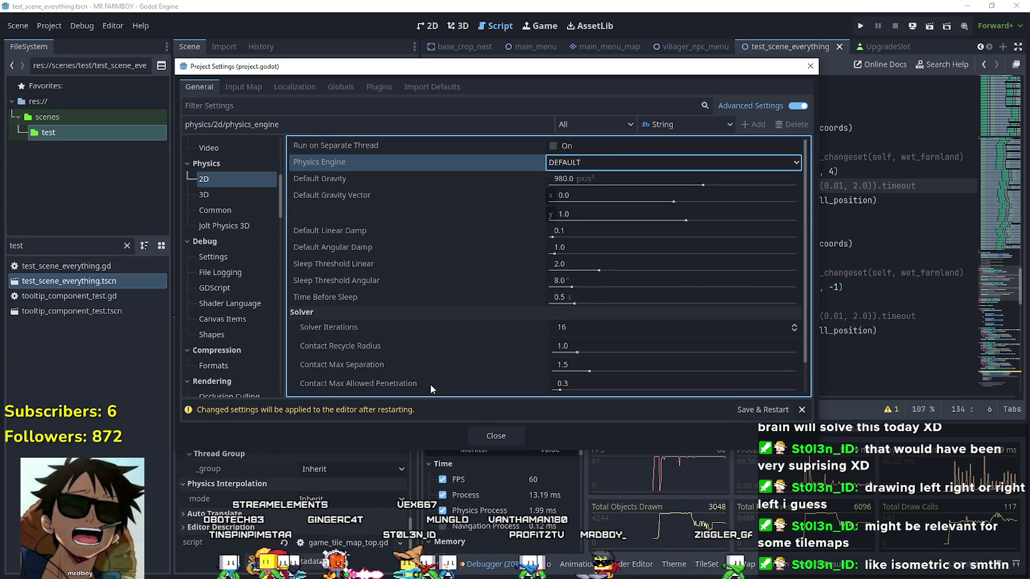
Step: Browse the Debug and Jolt Physics 3D categories, close Project Settings, and return to script line 139
left_click(254, 263)
left_click(250, 225)
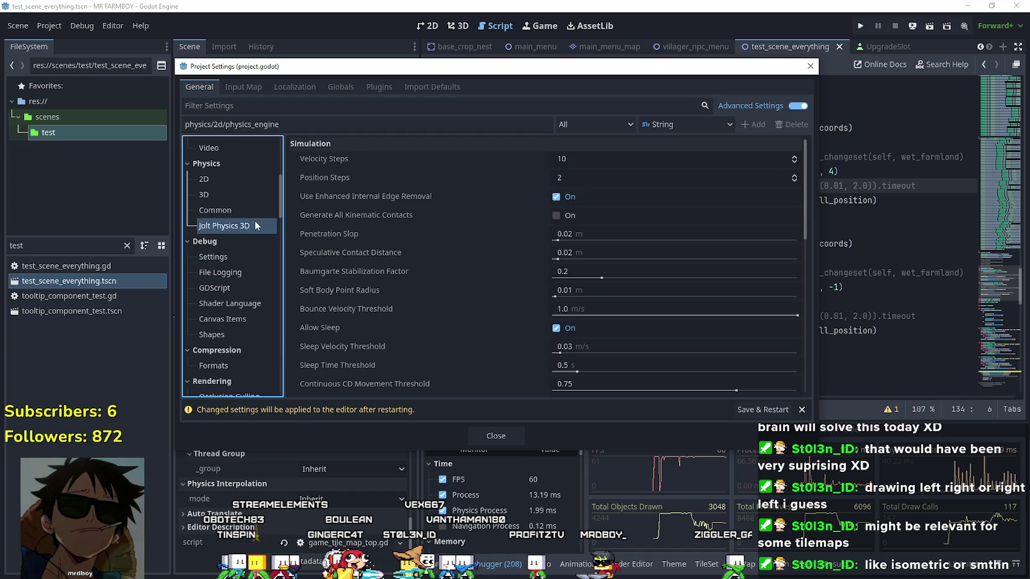
scroll(249, 224, "up", 3)
scroll(247, 229, "up", 3)
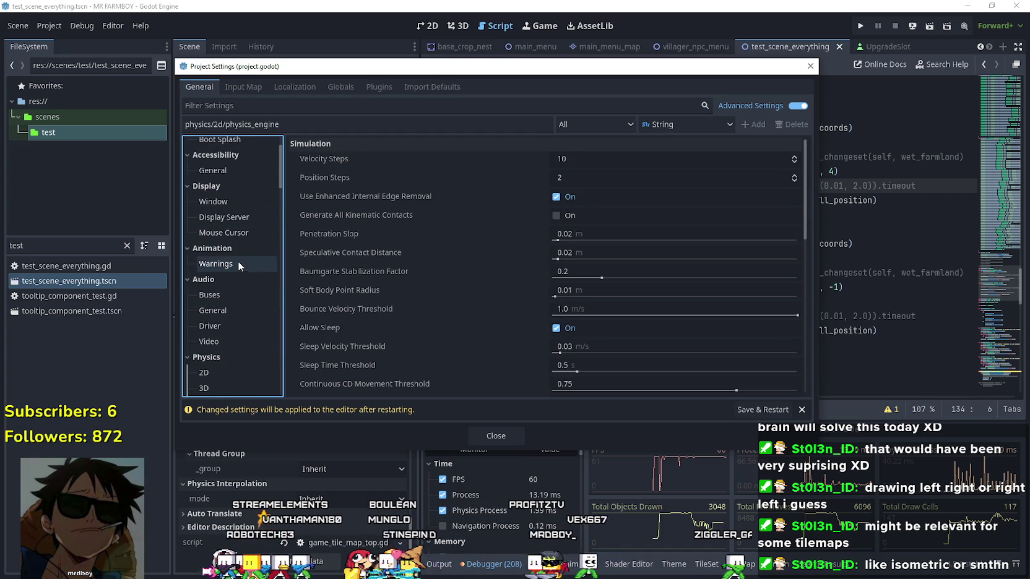
scroll(238, 263, "up", 2)
scroll(238, 260, "down", 12)
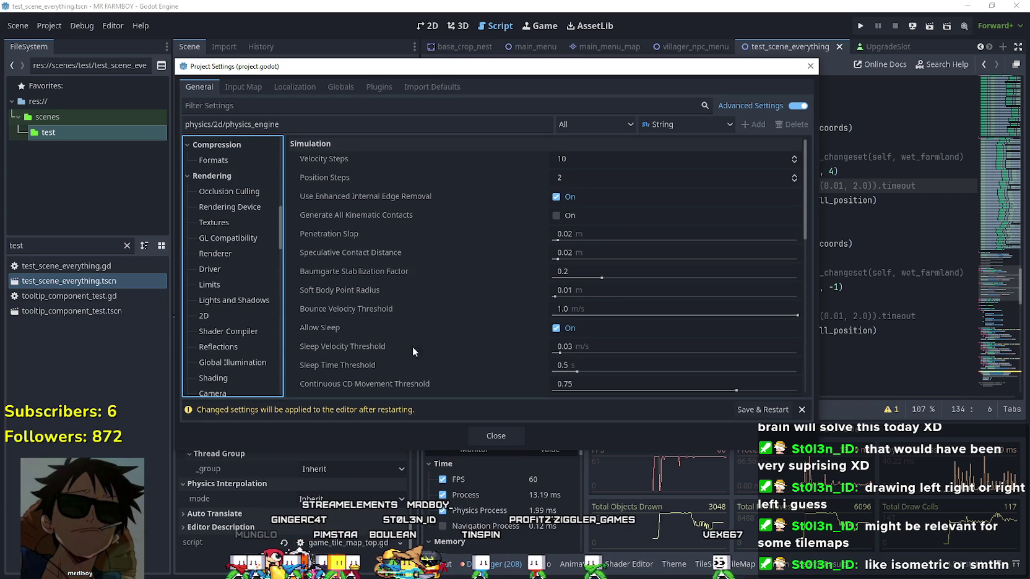
scroll(247, 247, "down", 1)
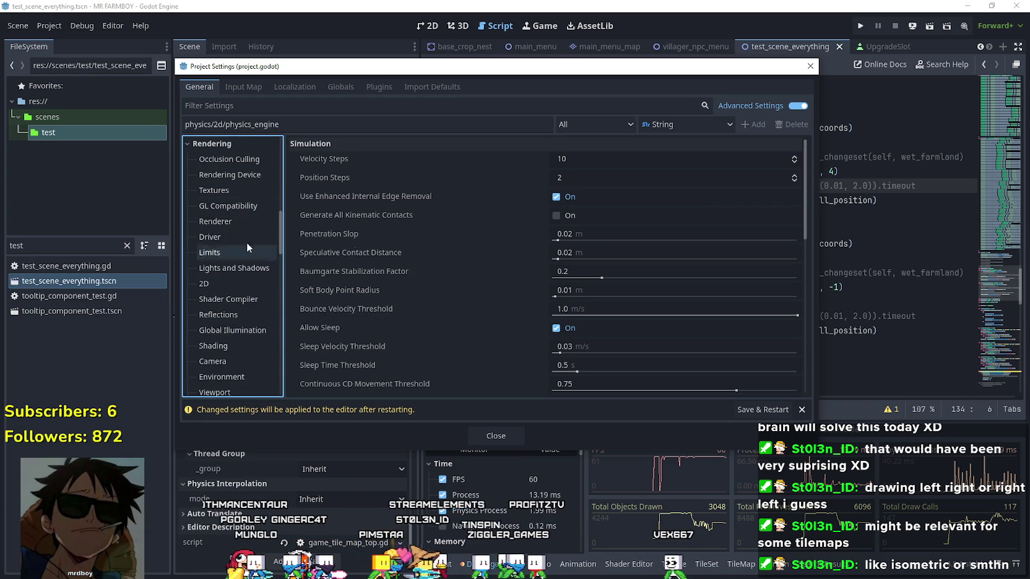
left_click(809, 67)
left_click(785, 259)
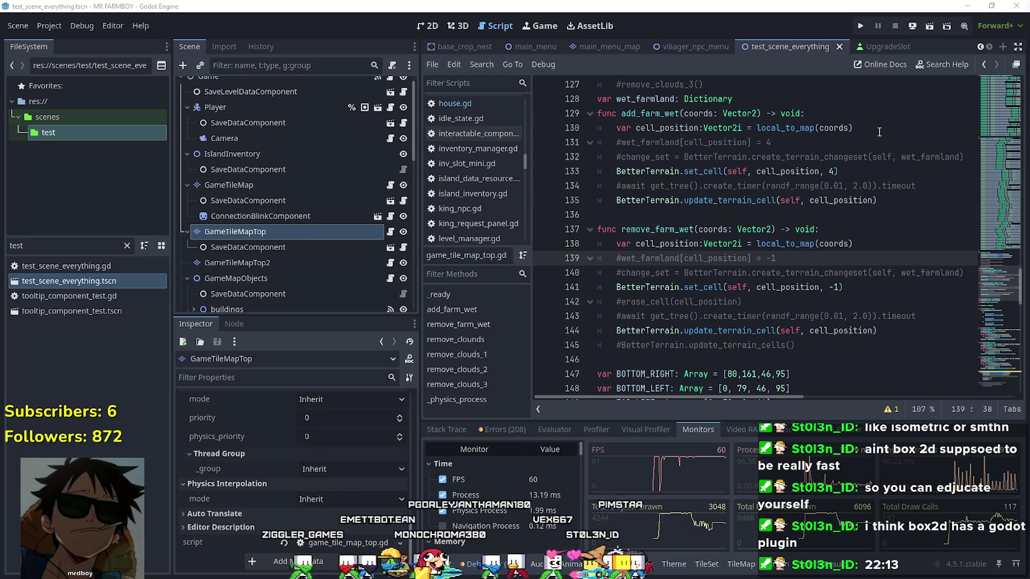
left_click_drag(561, 256, 553, 283)
left_click(680, 287)
mouse_move(975, 274)
left_mouse_down()
mouse_move(779, 260)
mouse_move(573, 269)
mouse_move(589, 258)
left_mouse_up()
left_click(695, 253)
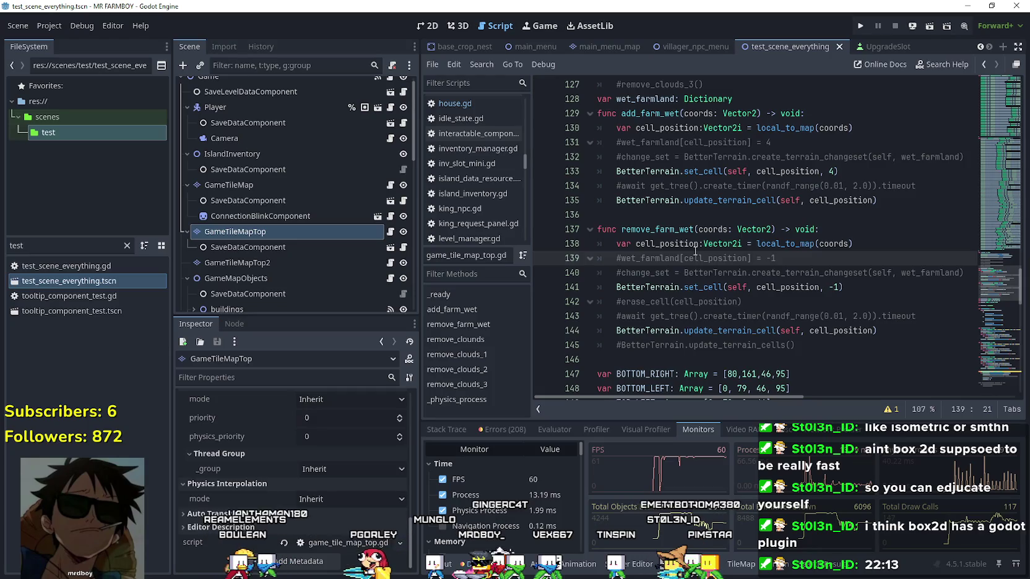
scroll(696, 255, "down", 1)
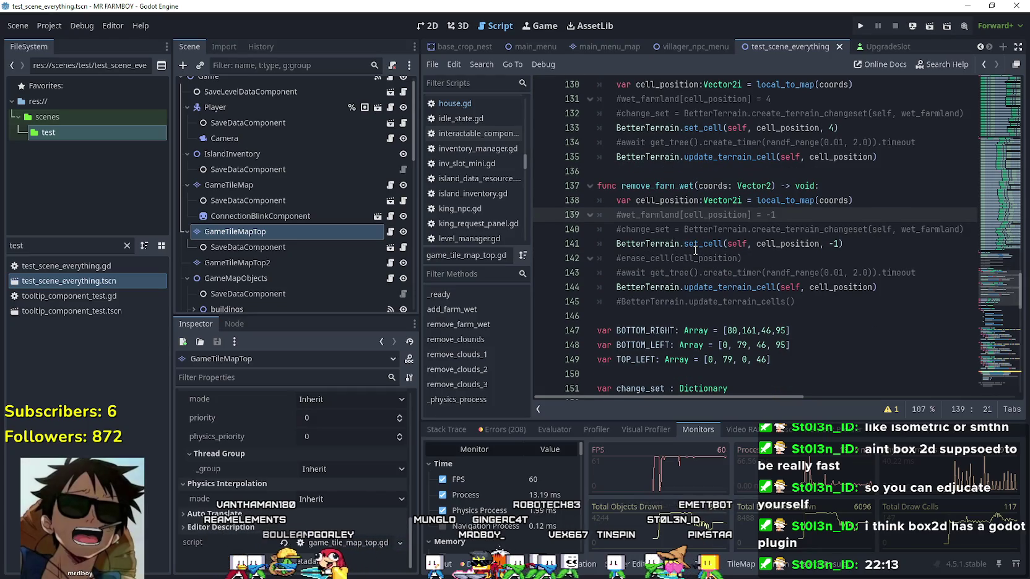
left_click(860, 26)
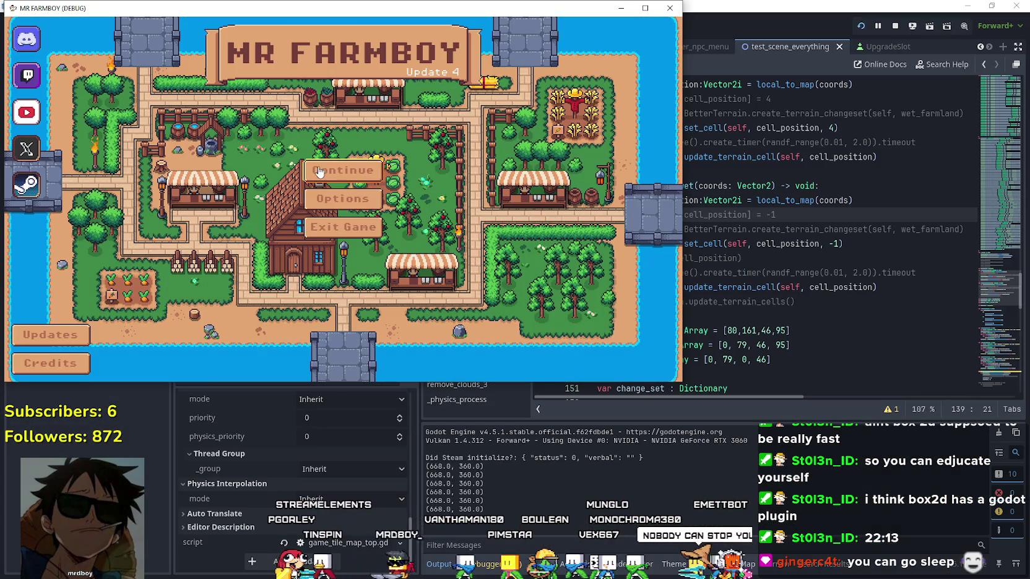
Step: Load the Save 2 game, watch the village run, then pause it to show the stats panel
left_click(374, 206)
left_click(373, 203)
left_click(309, 197)
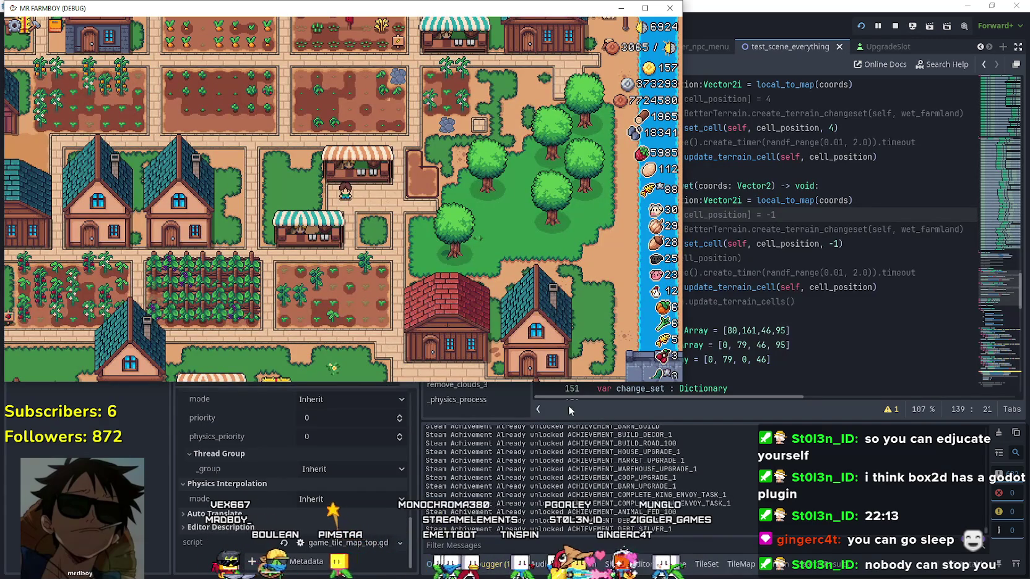
scroll(419, 227, "up", 2)
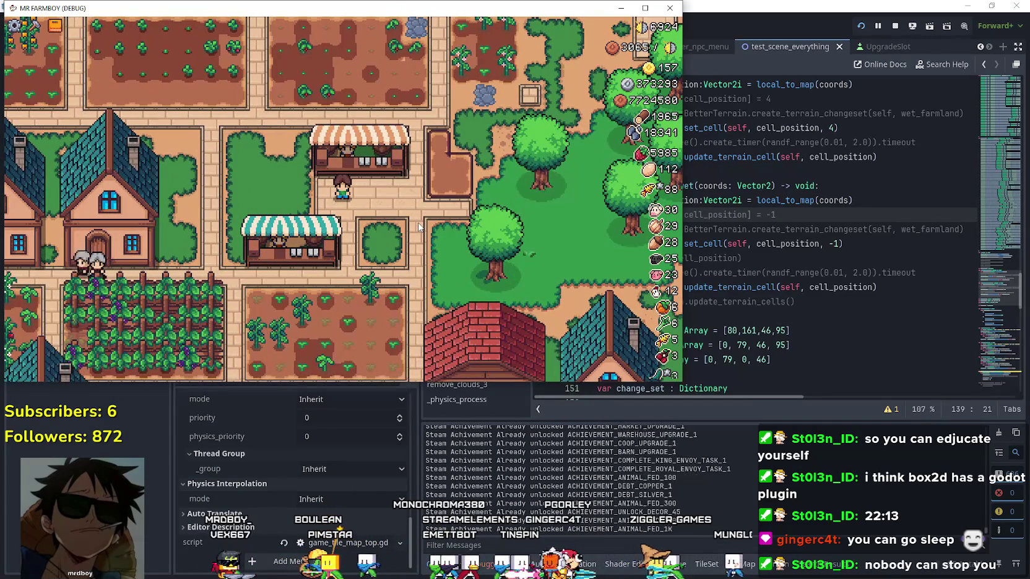
scroll(518, 287, "down", 3)
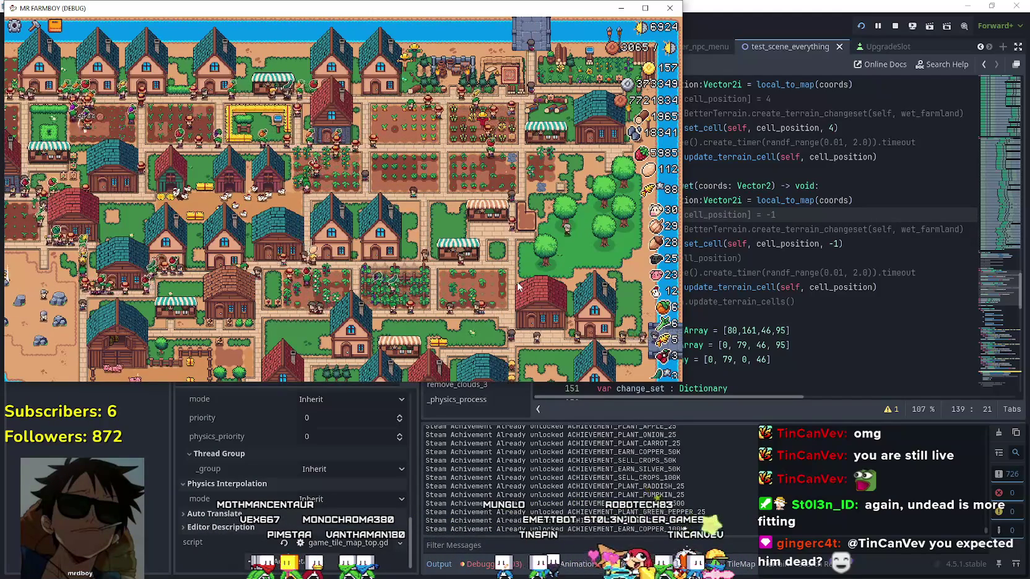
scroll(262, 133, "up", 5)
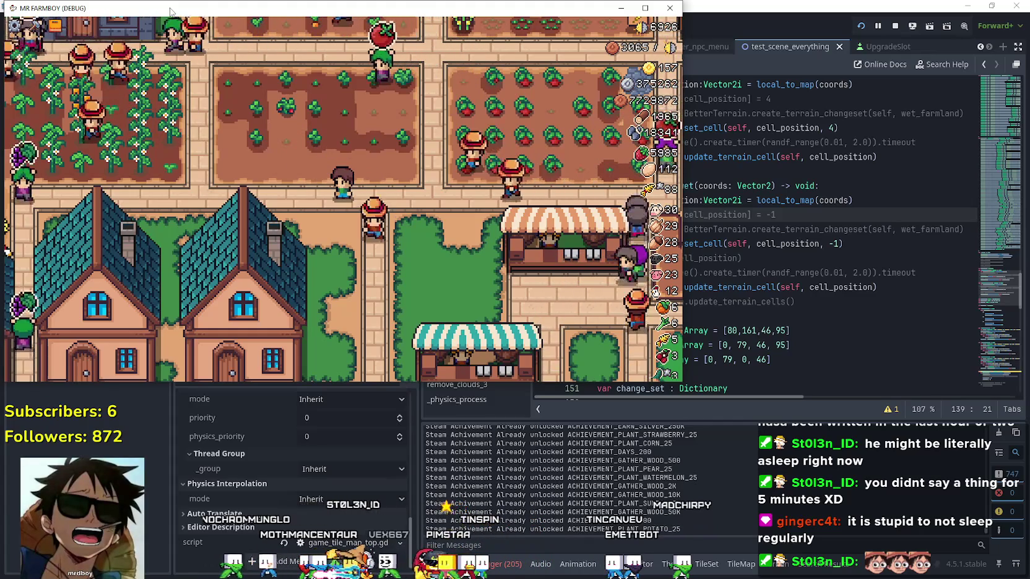
key("Escape")
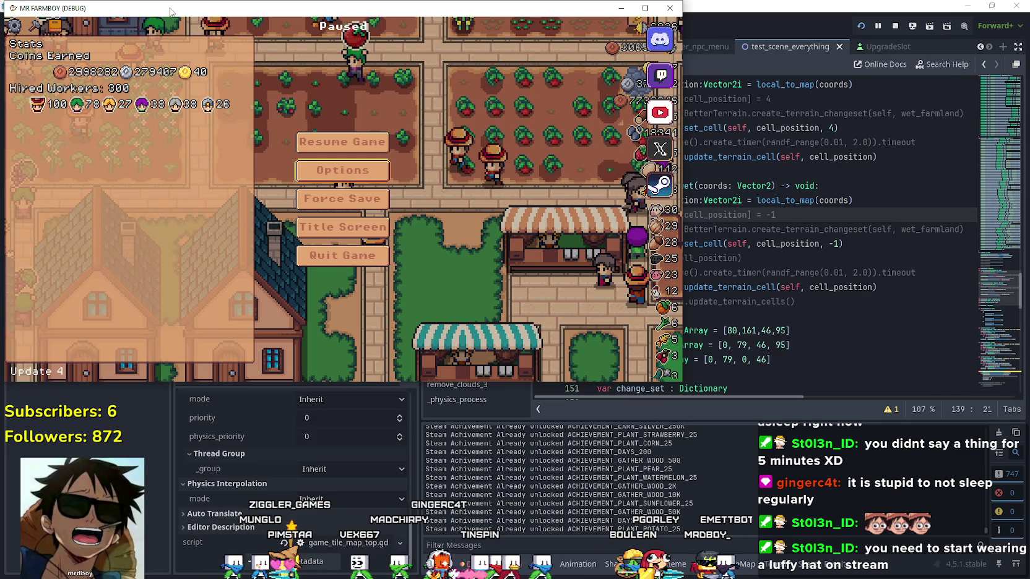
Step: Resume the game from the pause menu and minimize the Spotify window
key("Escape")
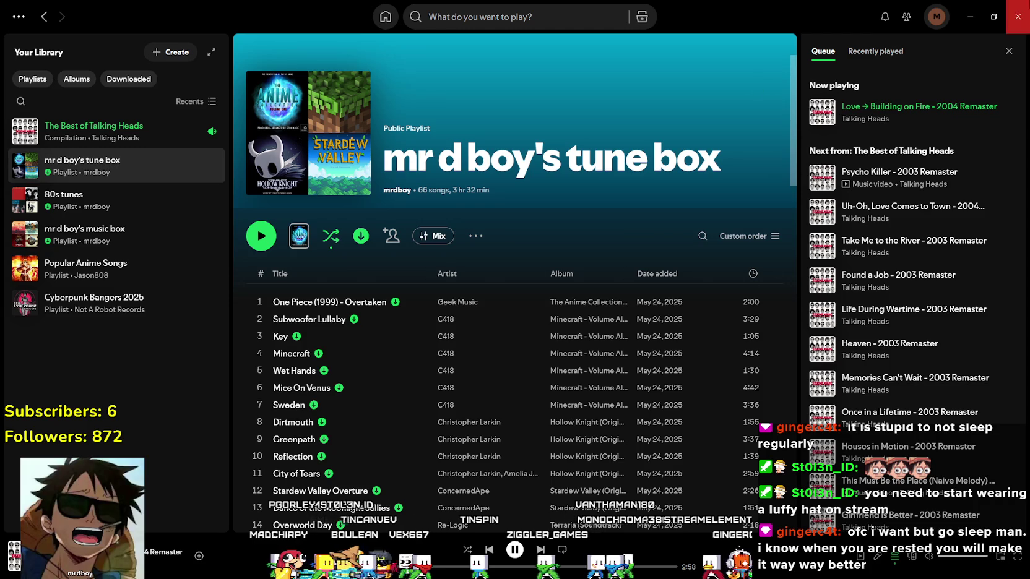
left_click(962, 8)
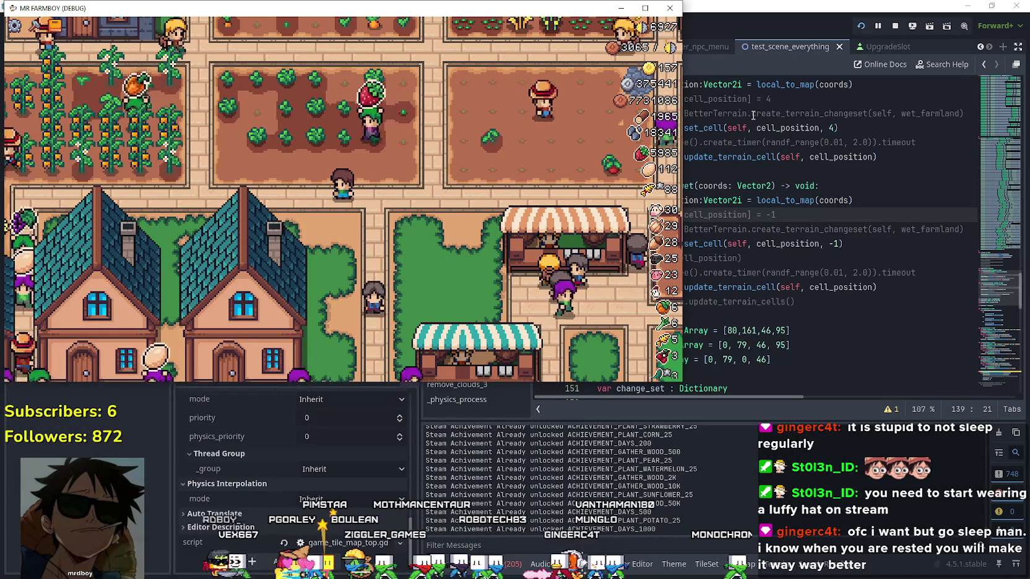